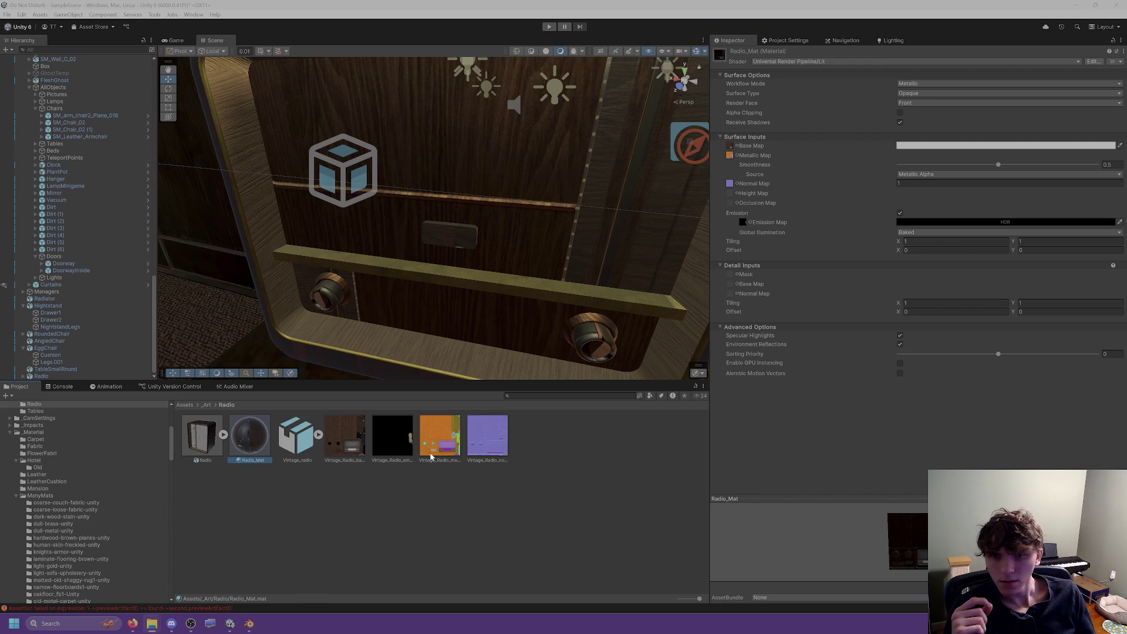
Place the Vintage_radio model into the hotel scene and frame it in the view.
click(301, 452)
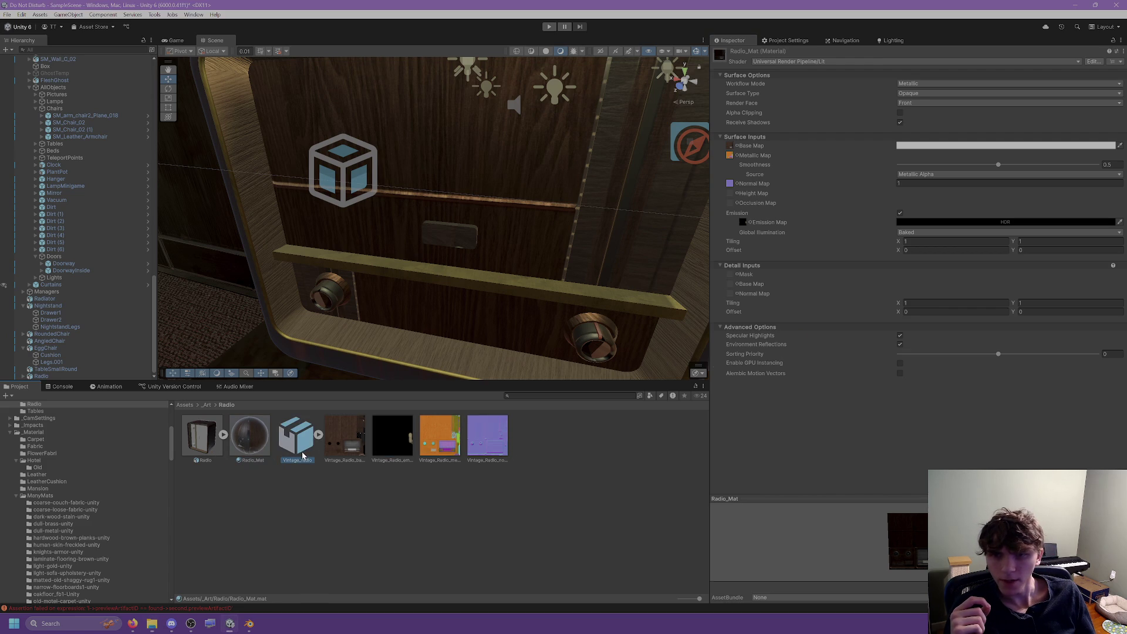
mouse_move(375, 324)
mouse_down()
mouse_move(528, 292)
mouse_move(516, 283)
mouse_up()
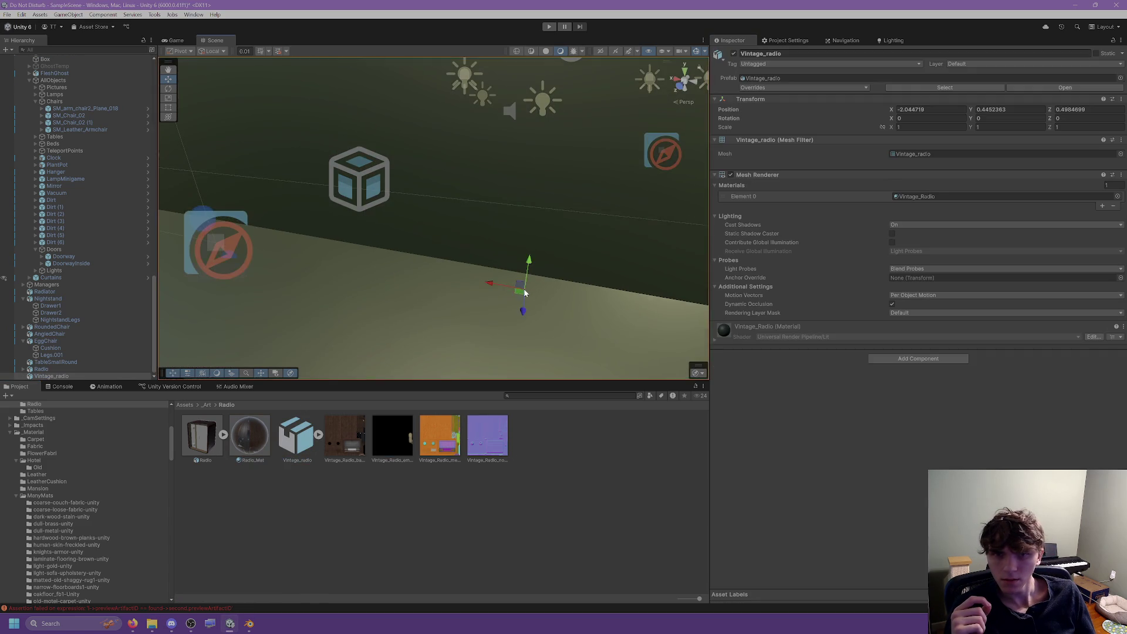
key(f)
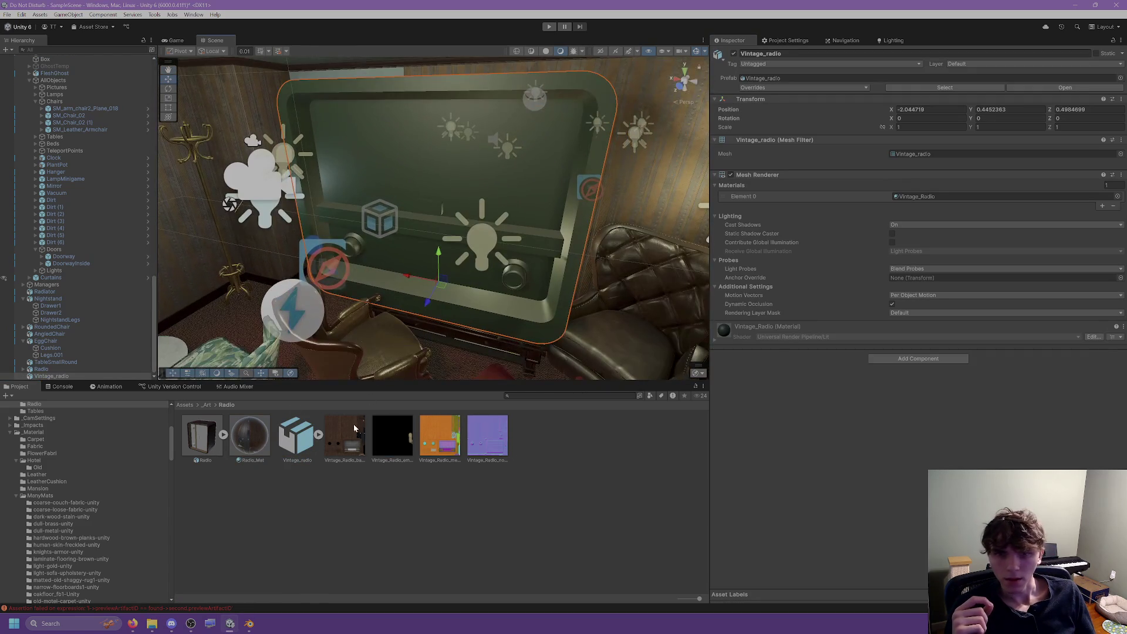
Apply Radio_Mat to the placed radio and orbit toward a frontal view.
mouse_move(245, 447)
mouse_down()
mouse_move(856, 149)
mouse_move(911, 196)
mouse_up()
mouse_move(551, 238)
mouse_down()
mouse_move(539, 226)
mouse_move(566, 229)
mouse_up()
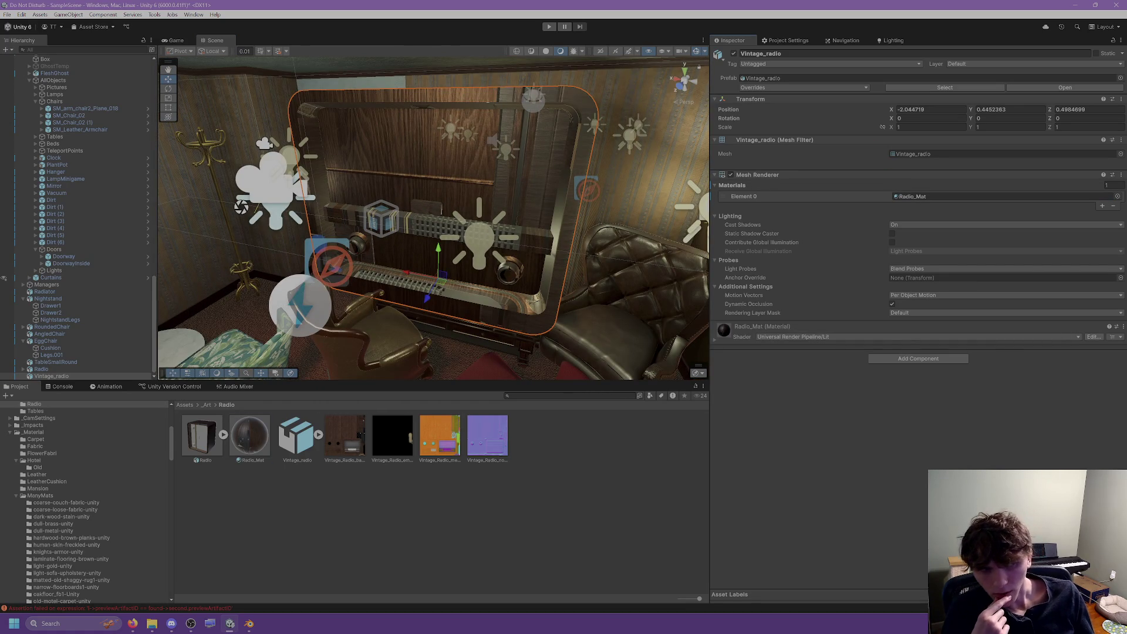
scroll(405, 228, up, 2)
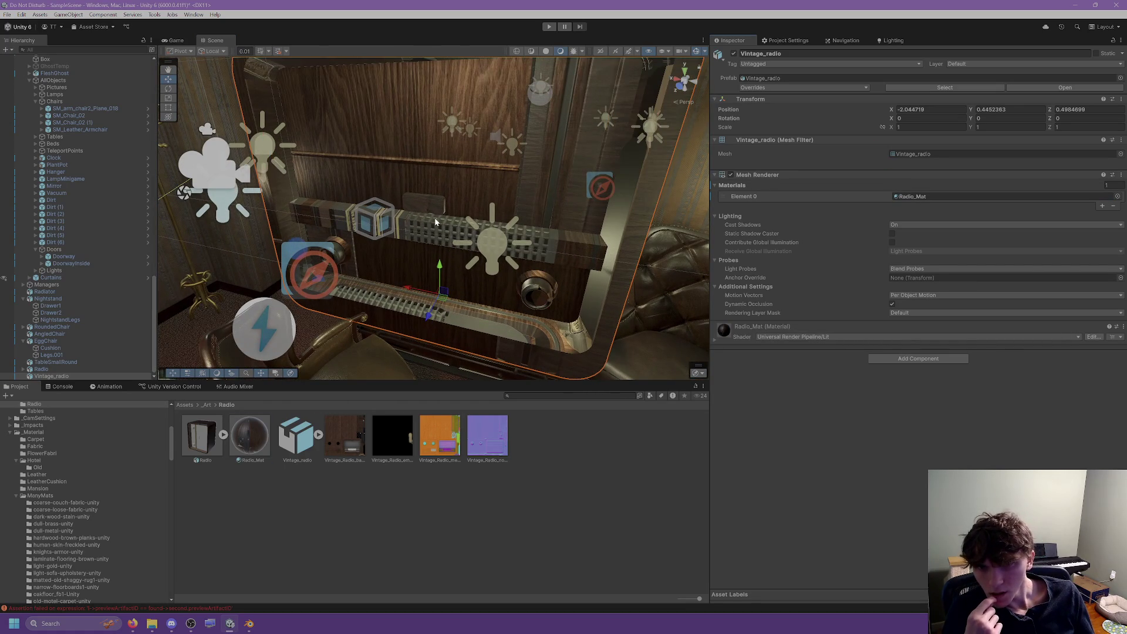
mouse_move(435, 222)
mouse_down()
mouse_move(410, 223)
mouse_move(446, 223)
mouse_up()
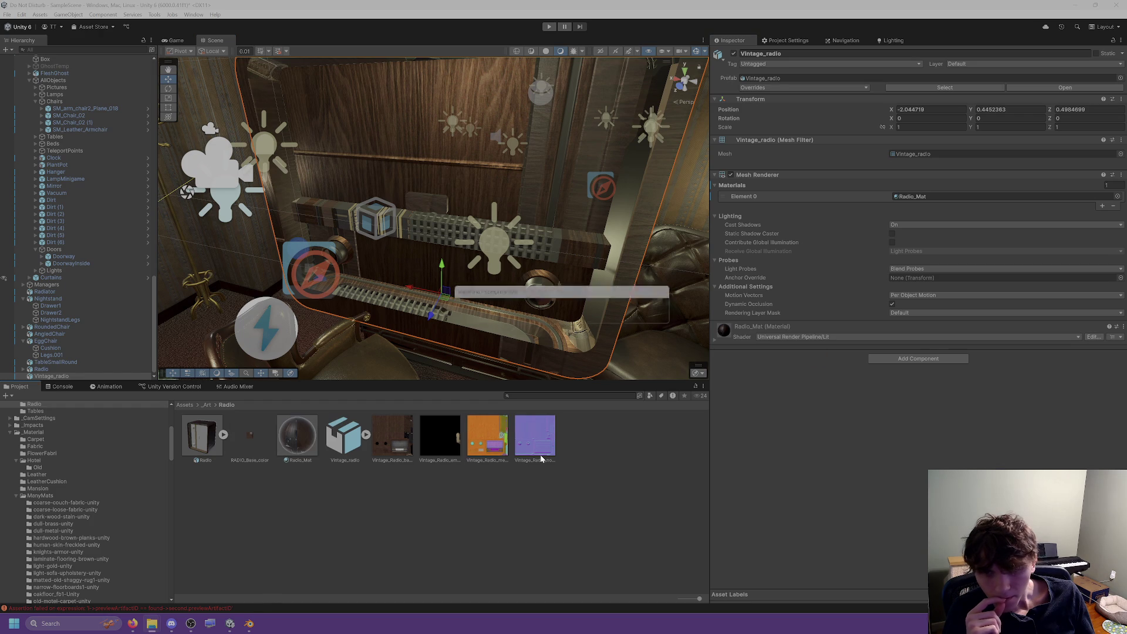
Clear the base colour texture from Radio_Mat's Base Map slot.
click(255, 449)
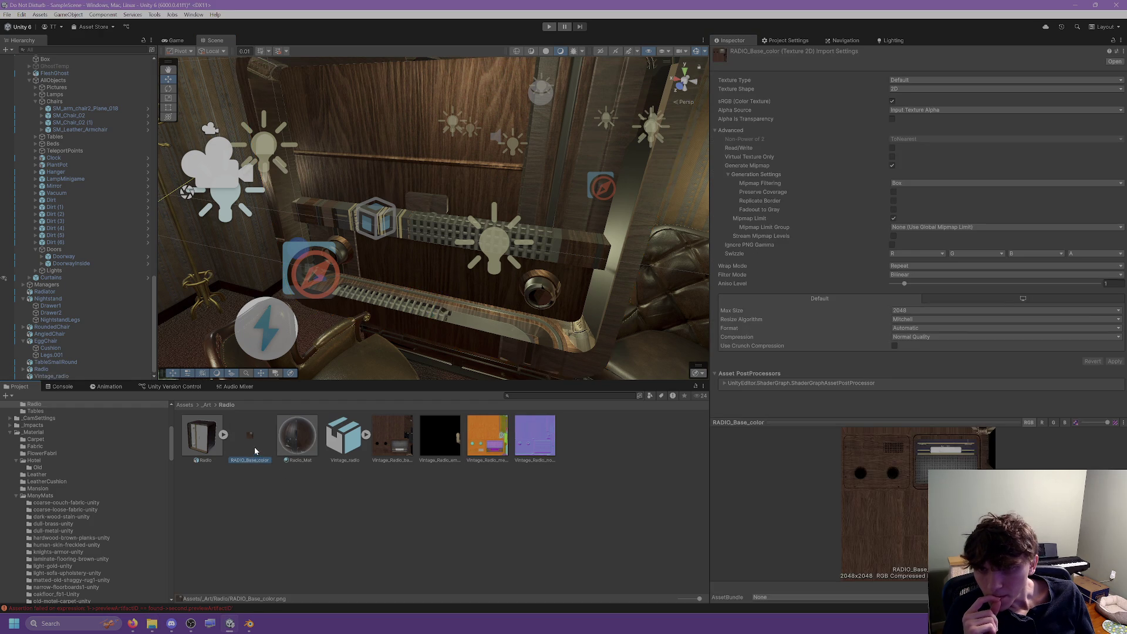
click(301, 452)
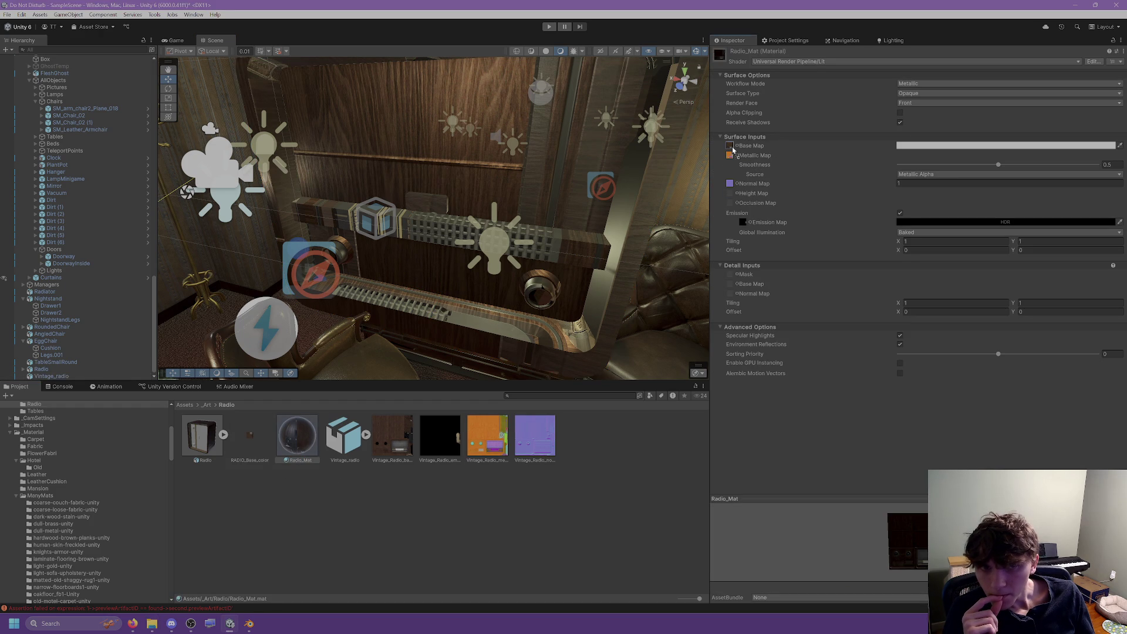
click(730, 146)
key(Delete)
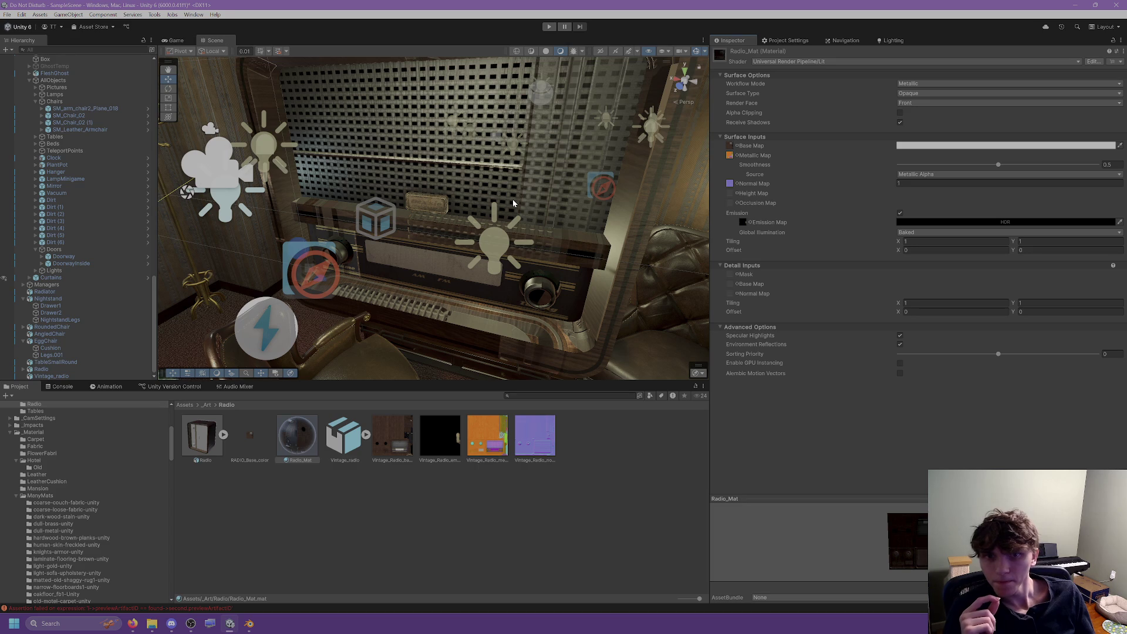
Delete the placed Vintage_radio copy, keeping the desk radio, and reselect Radio_Mat.
click(461, 170)
key(Delete)
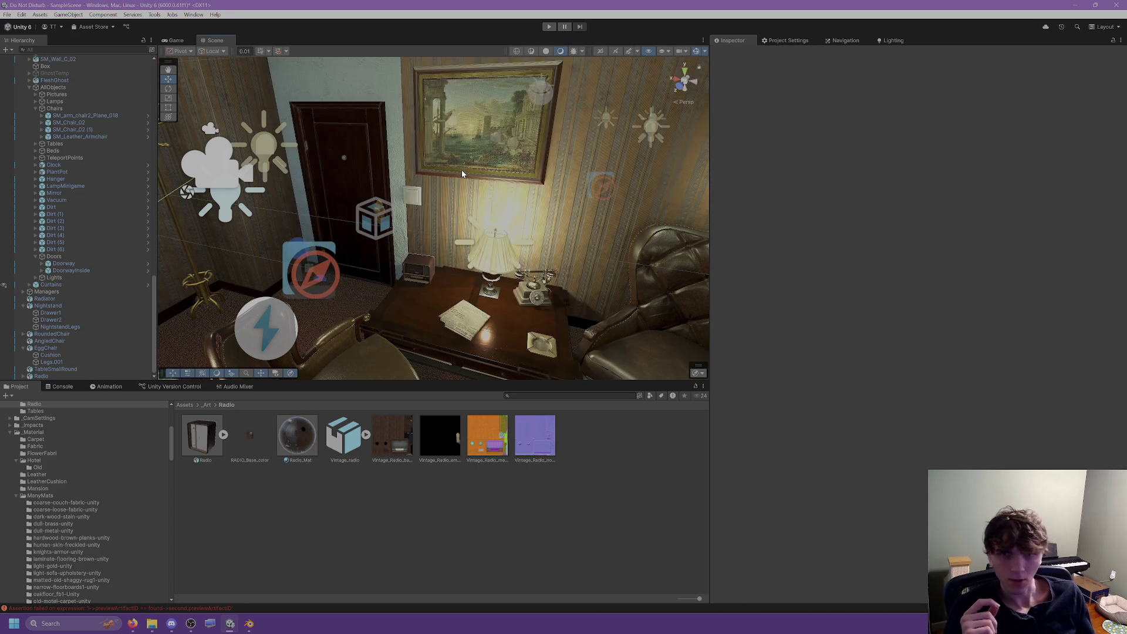
click(470, 177)
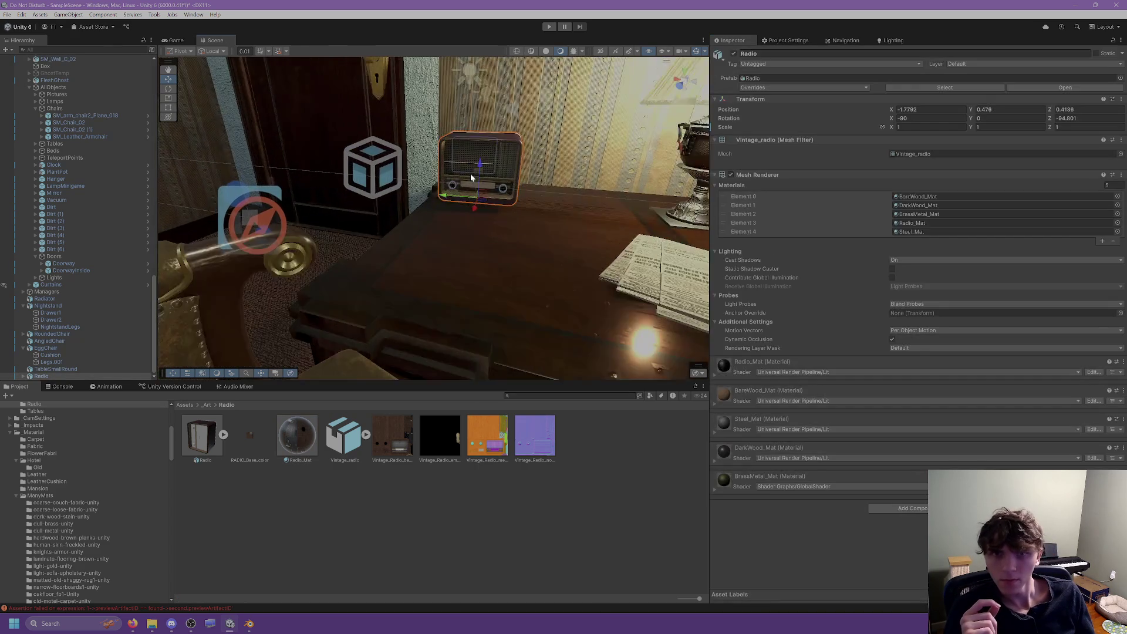
scroll(471, 177, up, 5)
click(342, 154)
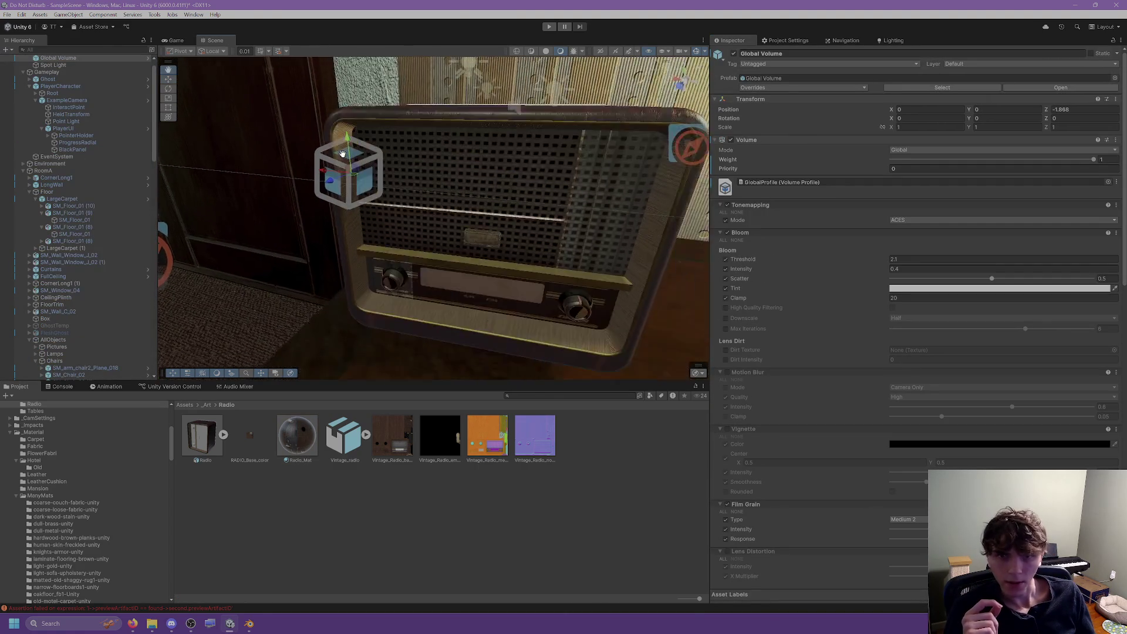
scroll(342, 154, down, 3)
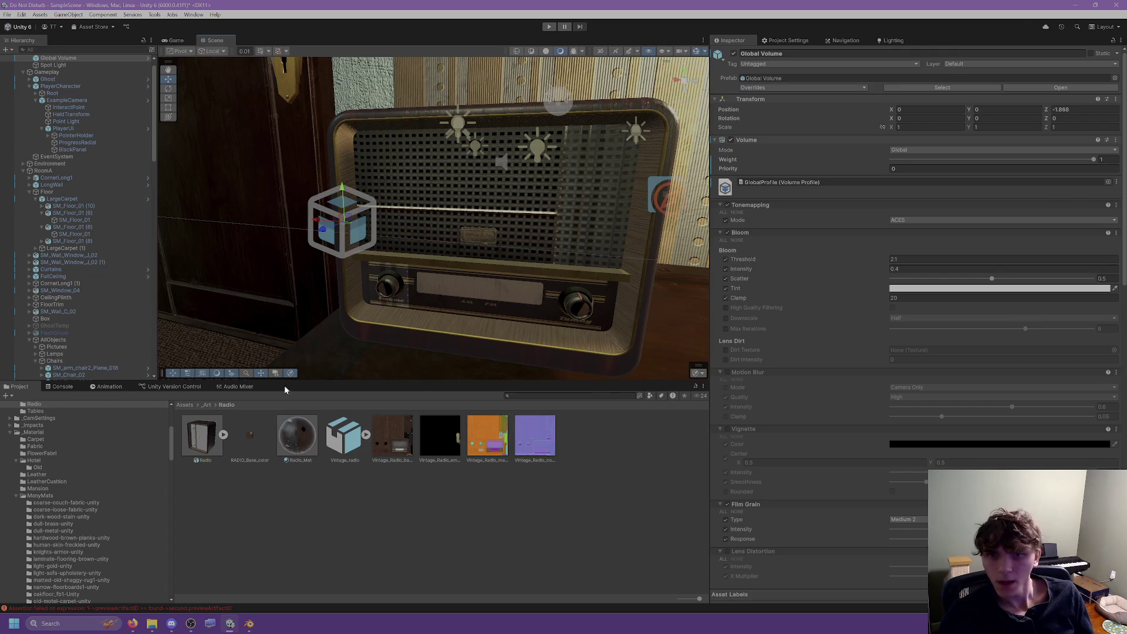
click(284, 434)
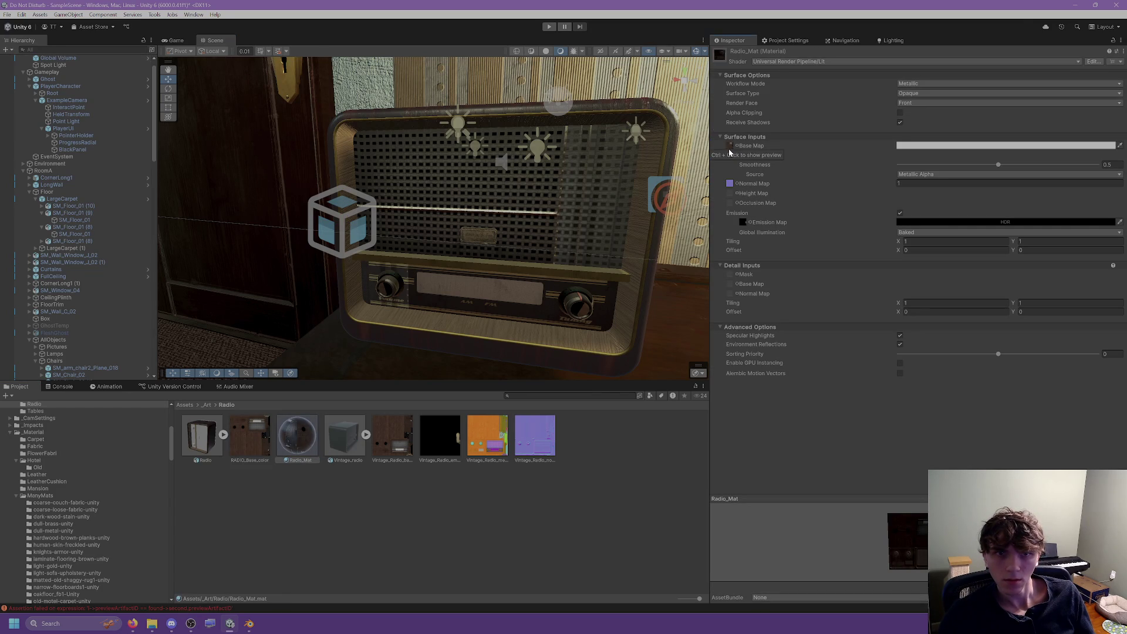
click(256, 435)
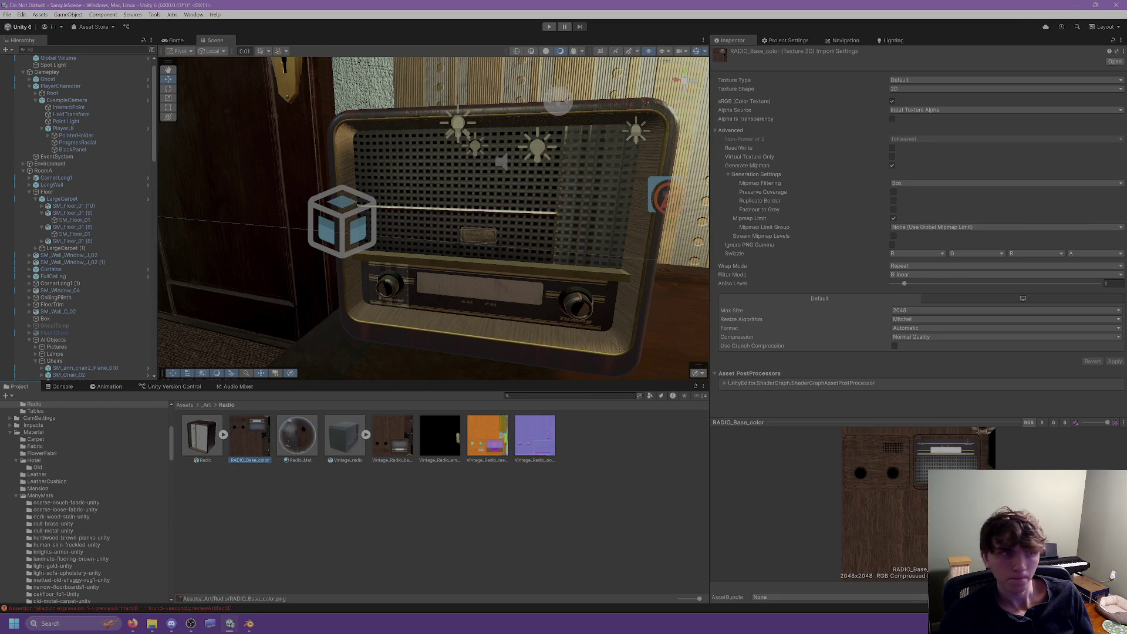
key(alt+Tab)
drag(941, 153, 791, 111)
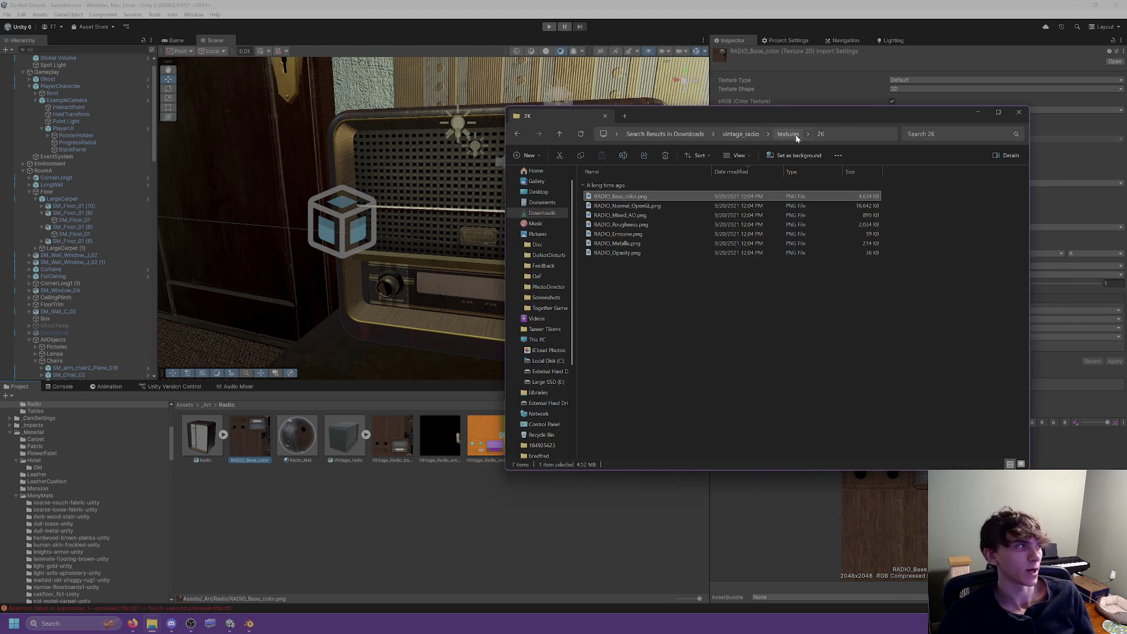
click(789, 135)
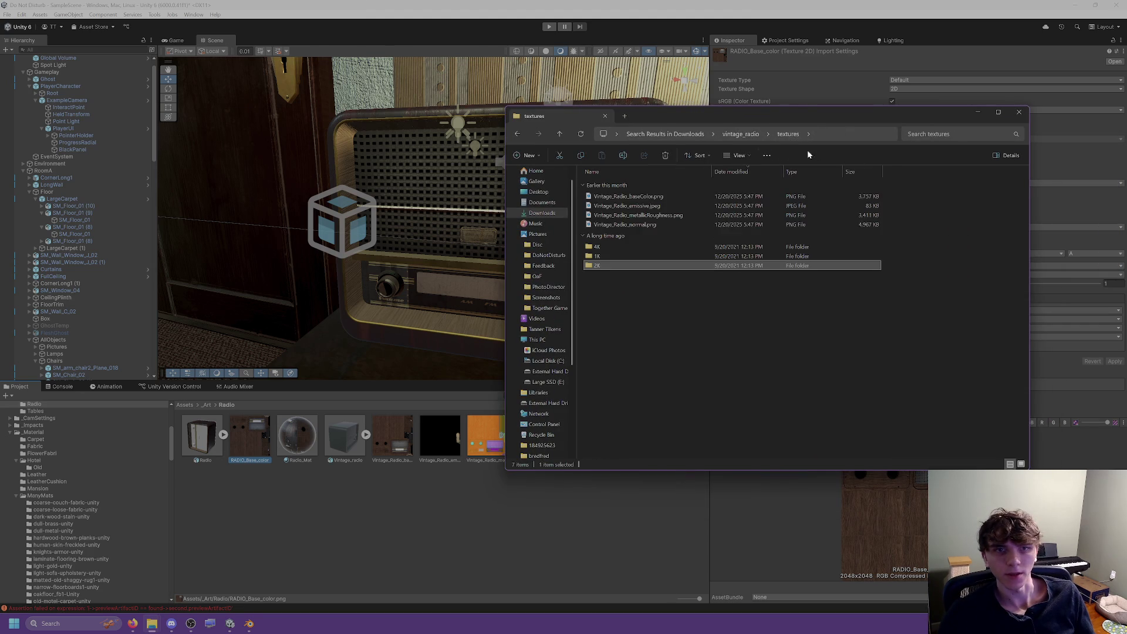
double_click(593, 262)
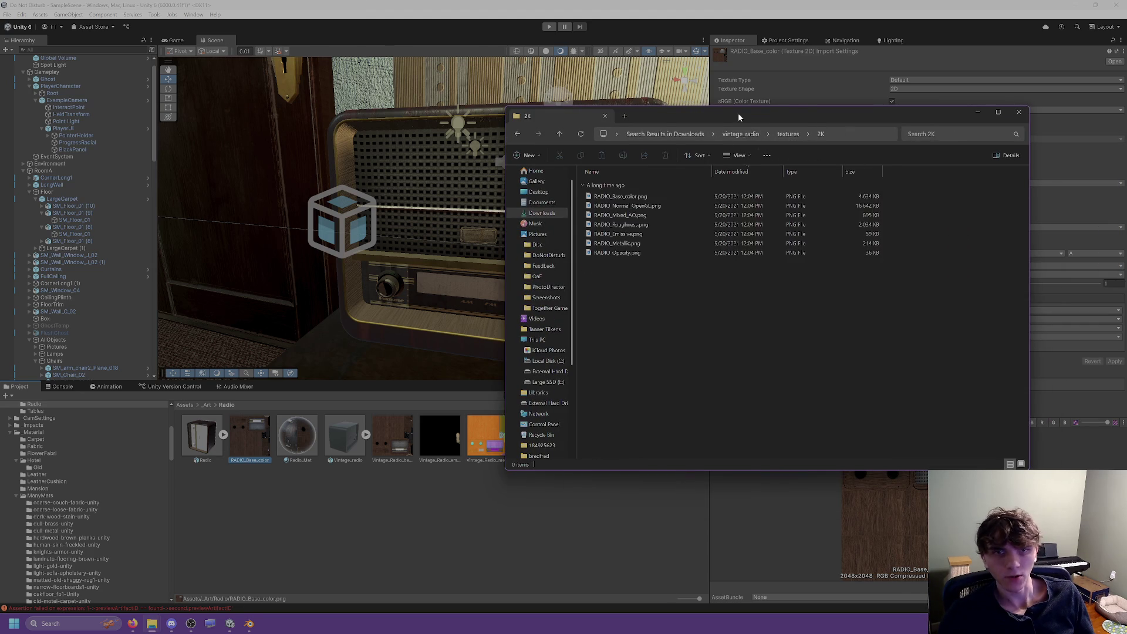
key(alt+Tab)
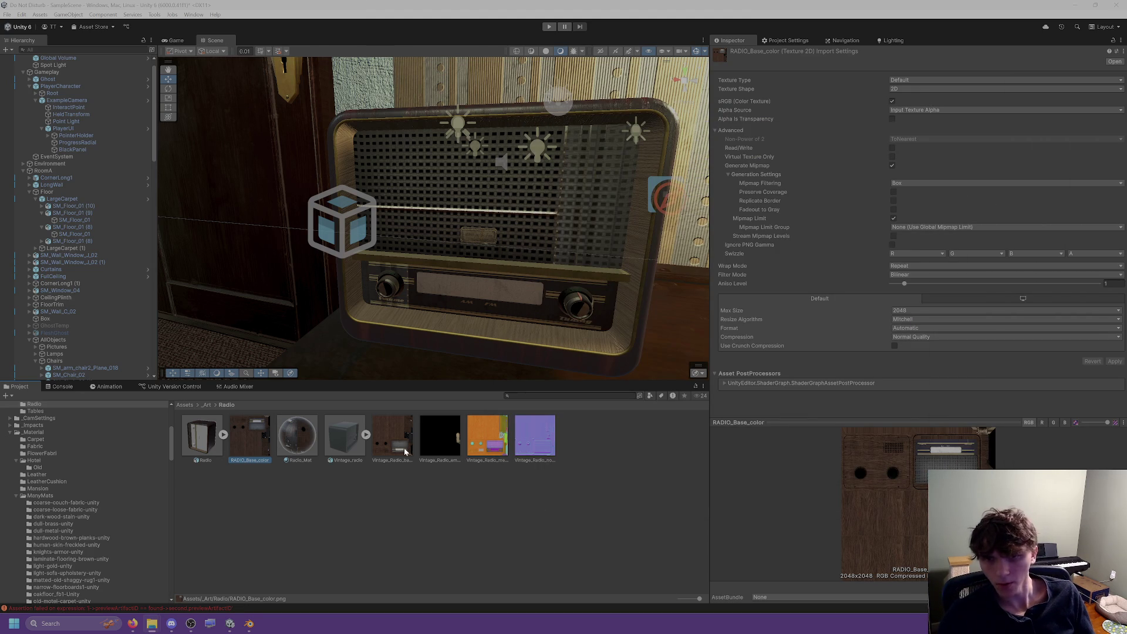
click(405, 452)
Clear the Metallic Map and Normal Map from Radio_Mat.
shift+click(550, 457)
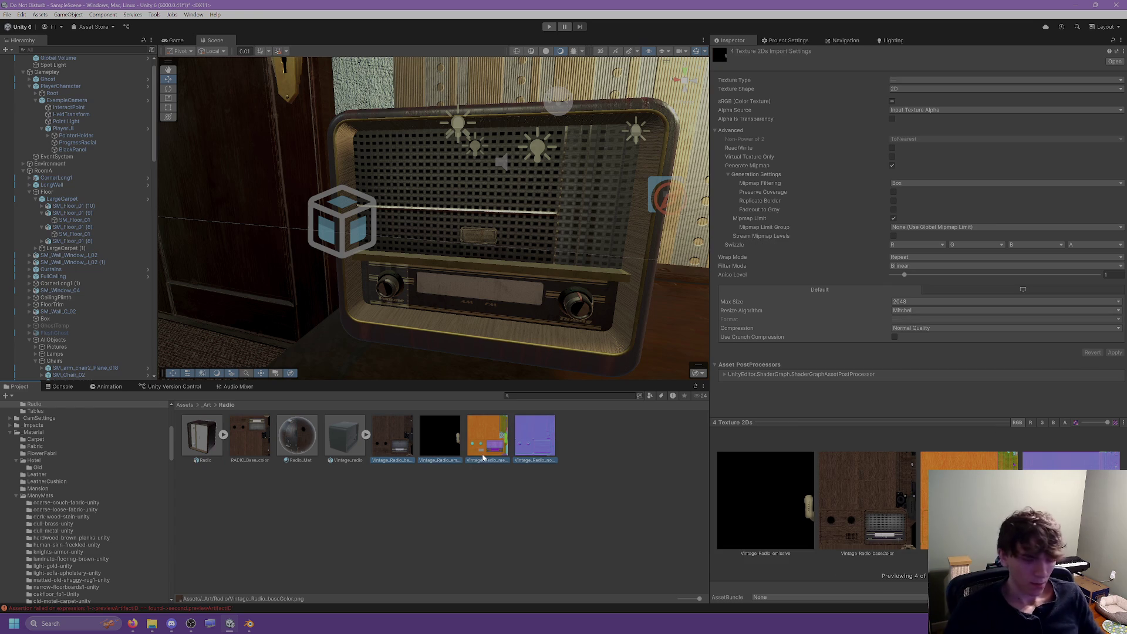
click(316, 424)
click(731, 155)
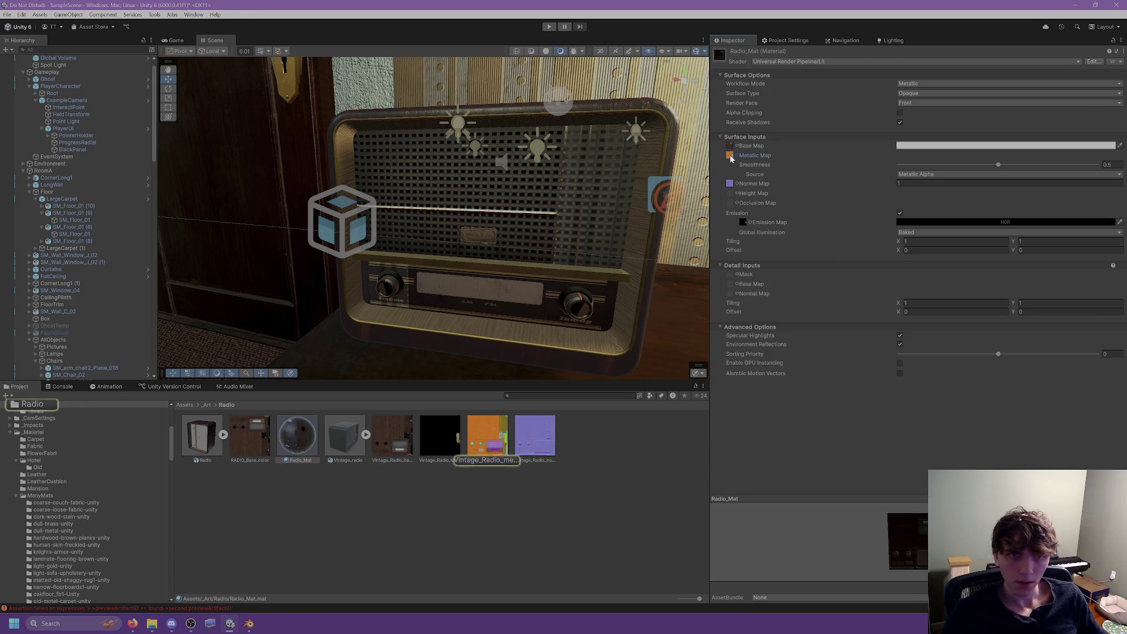
key(Delete)
click(731, 184)
key(Delete)
click(743, 222)
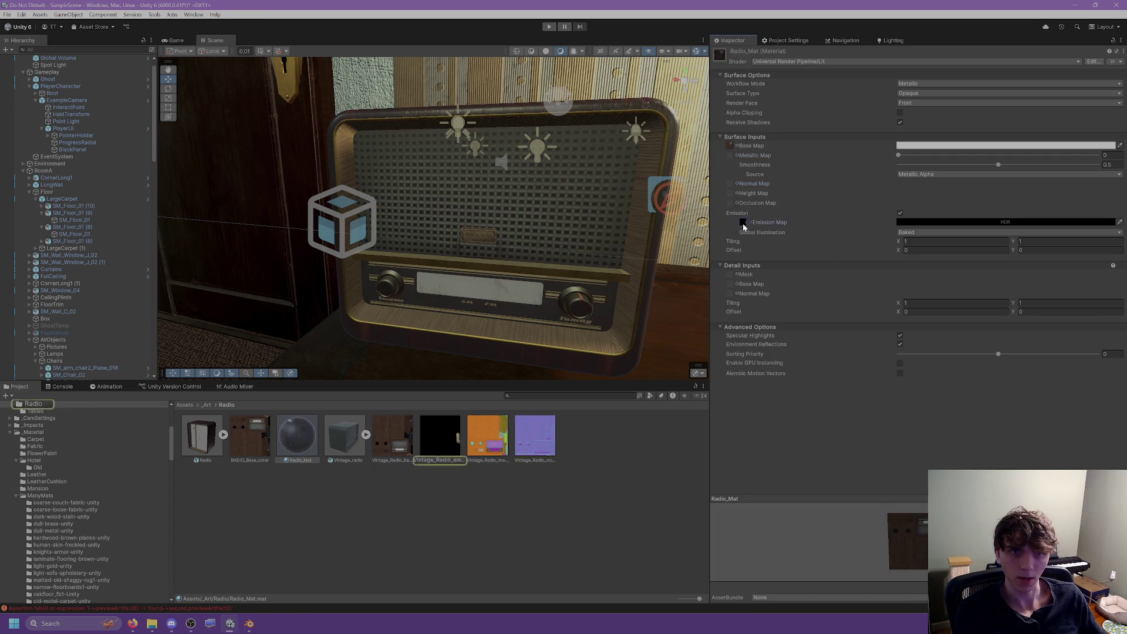
Delete the four old Vintage_Radio textures from the Radio folder.
click(392, 438)
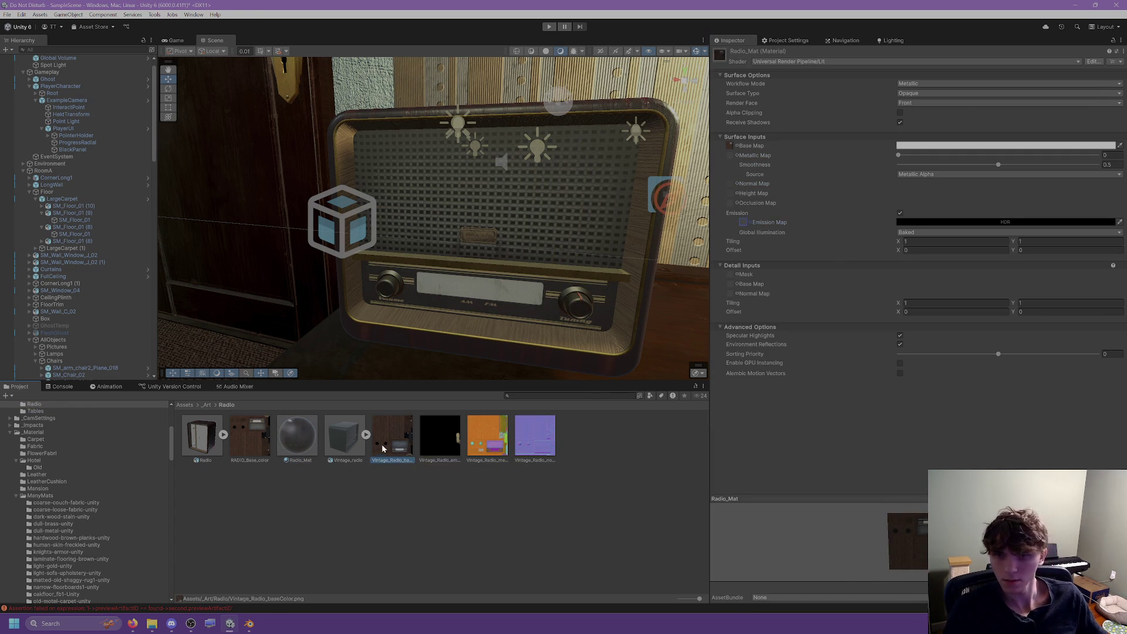
shift+click(549, 450)
key(Delete)
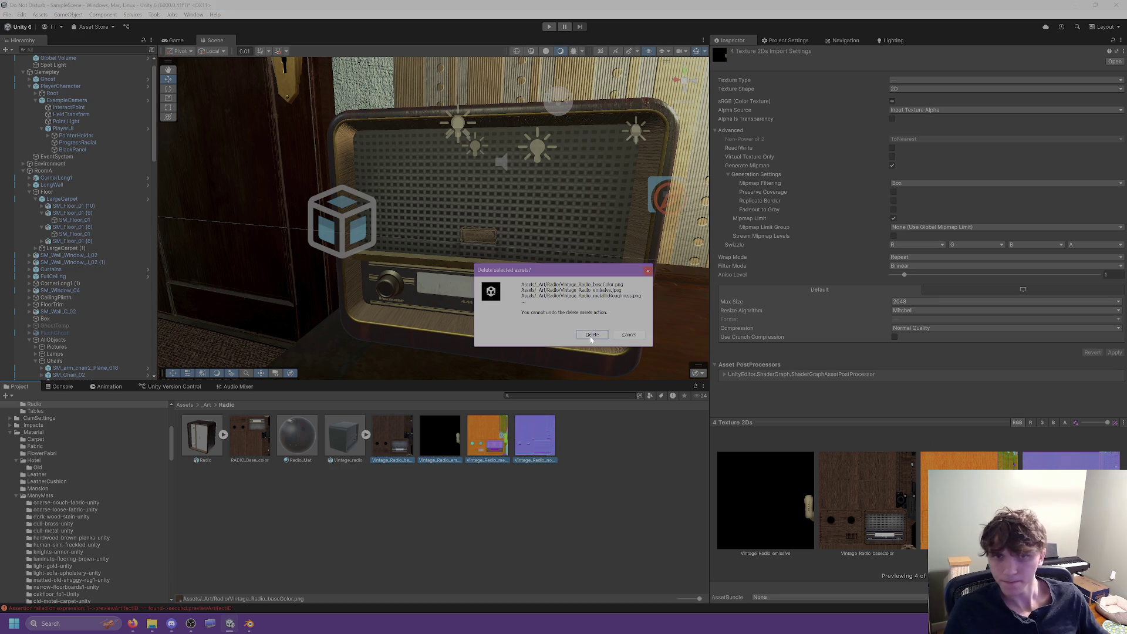
click(591, 334)
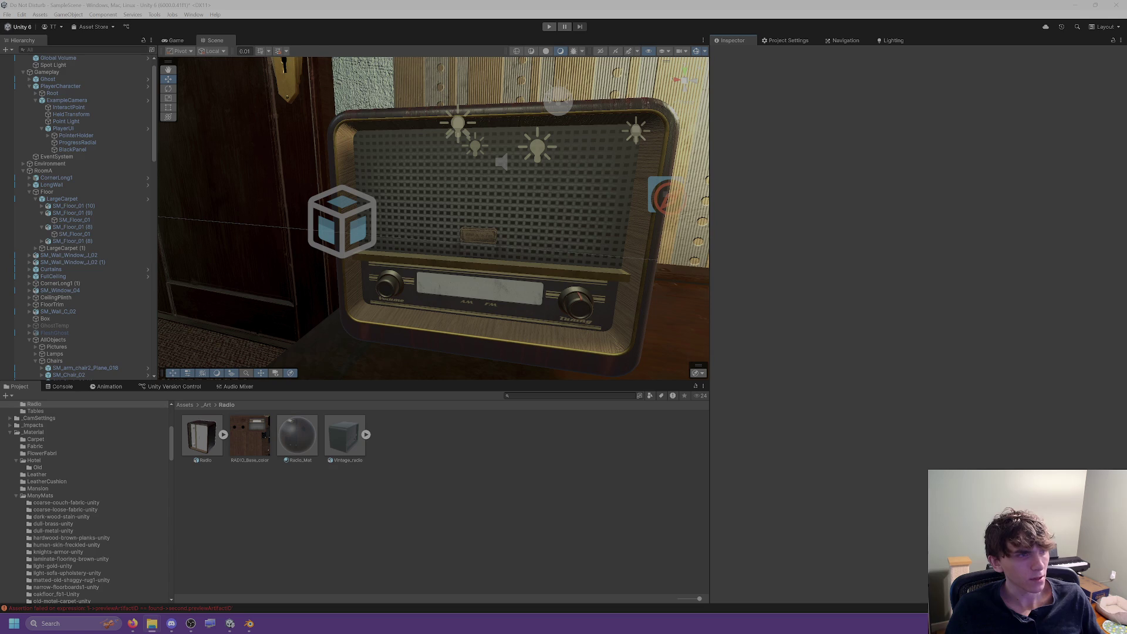
Import the RADIO textures and give Radio_Mat RADIO_Mixed_AO occlusion and a normal map at strength 2.
drag(619, 428, 568, 455)
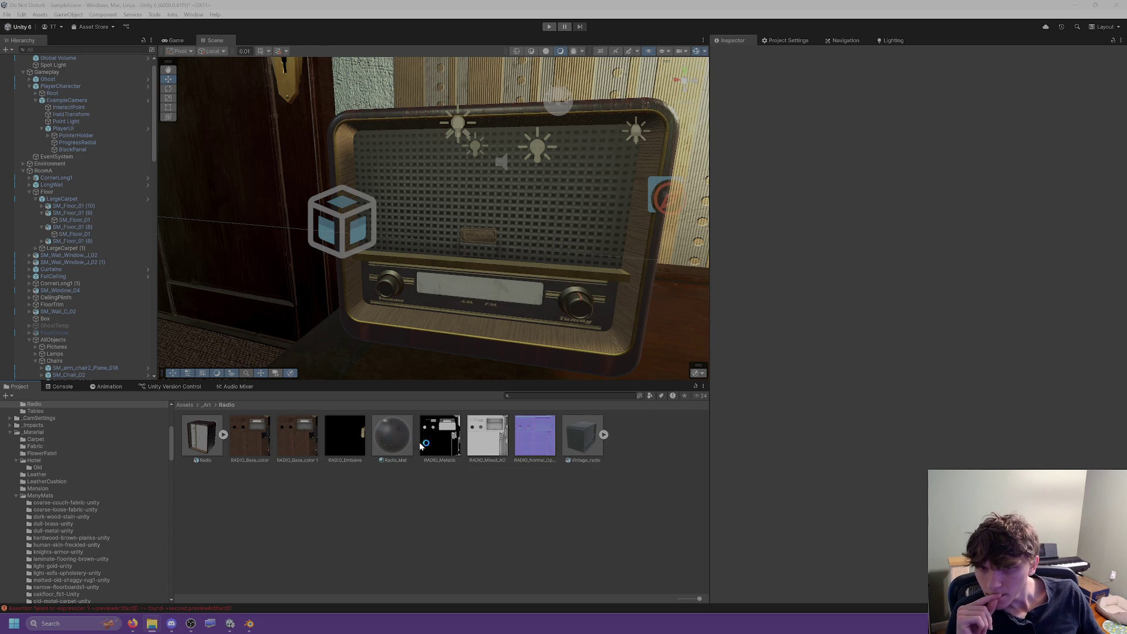
click(391, 437)
mouse_move(440, 438)
mouse_down()
mouse_move(729, 203)
mouse_move(730, 155)
mouse_up()
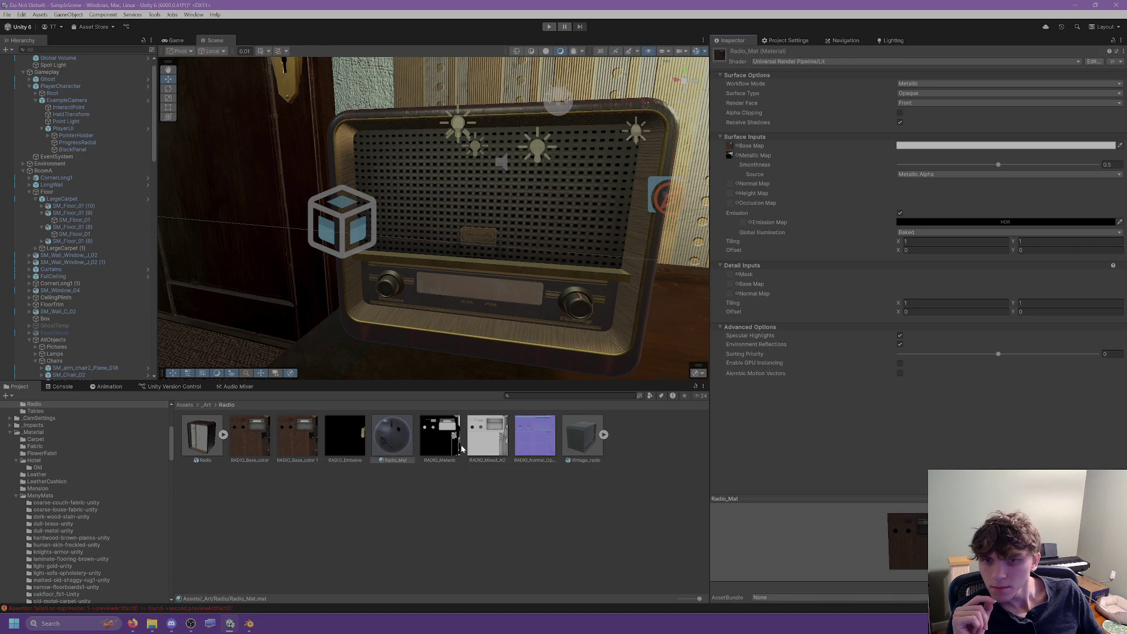
drag(488, 438, 732, 208)
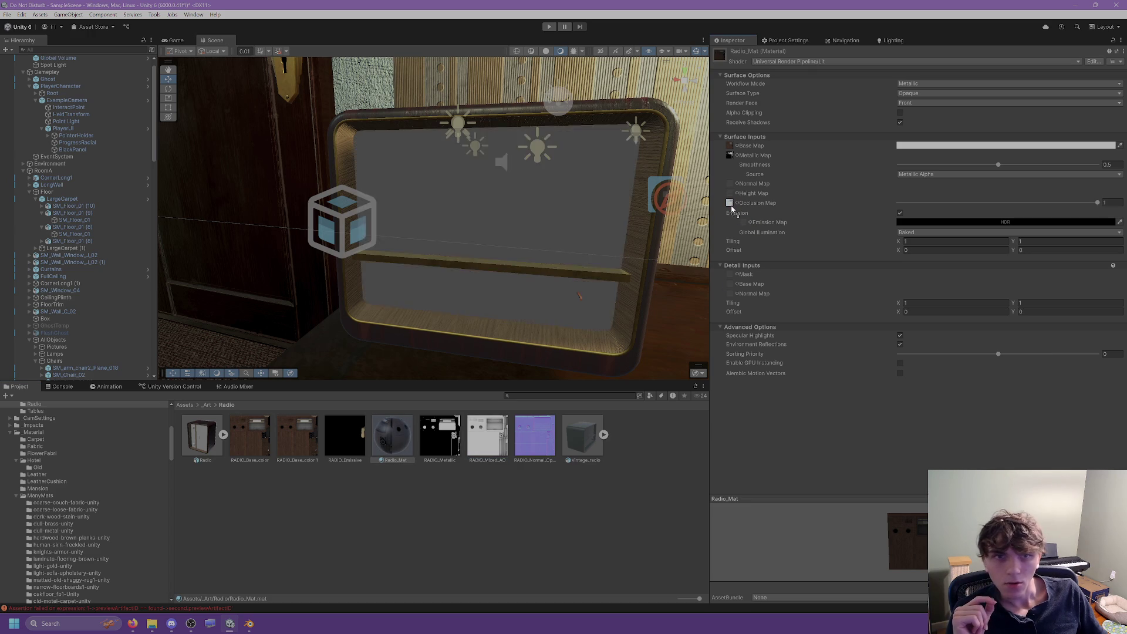
mouse_move(528, 461)
mouse_down()
mouse_move(660, 301)
mouse_move(730, 183)
mouse_up()
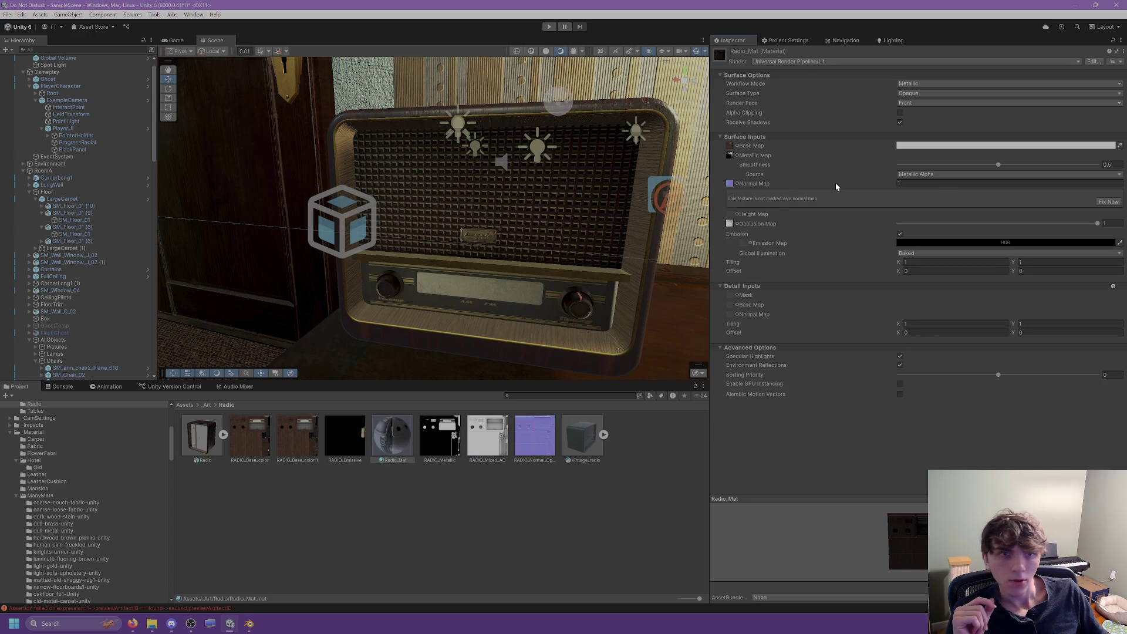
text(2)
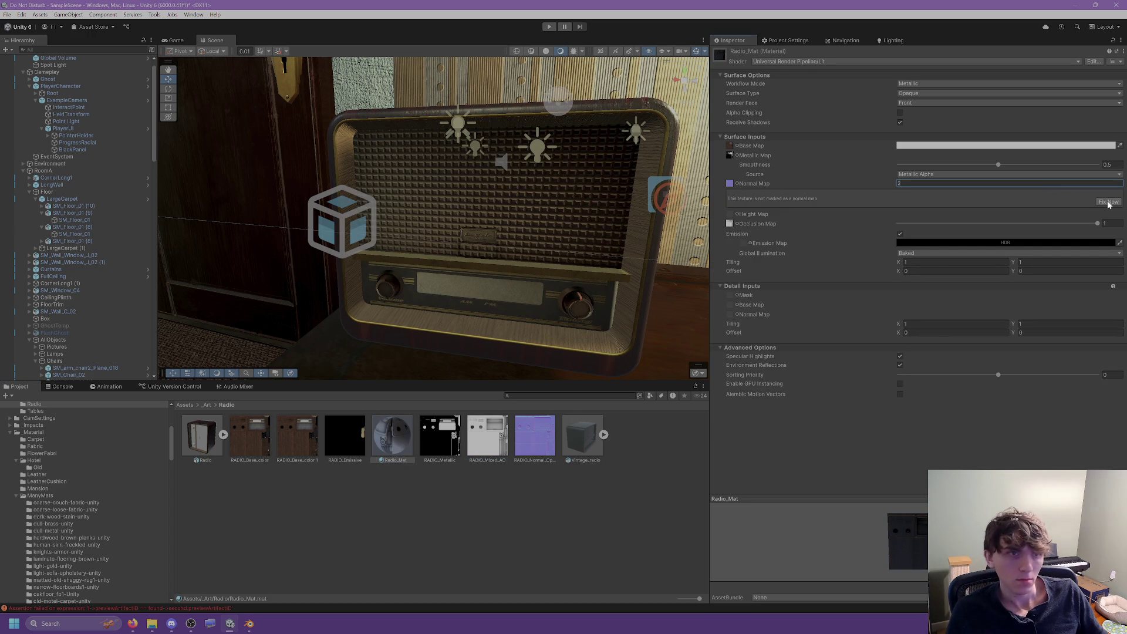
click(1108, 202)
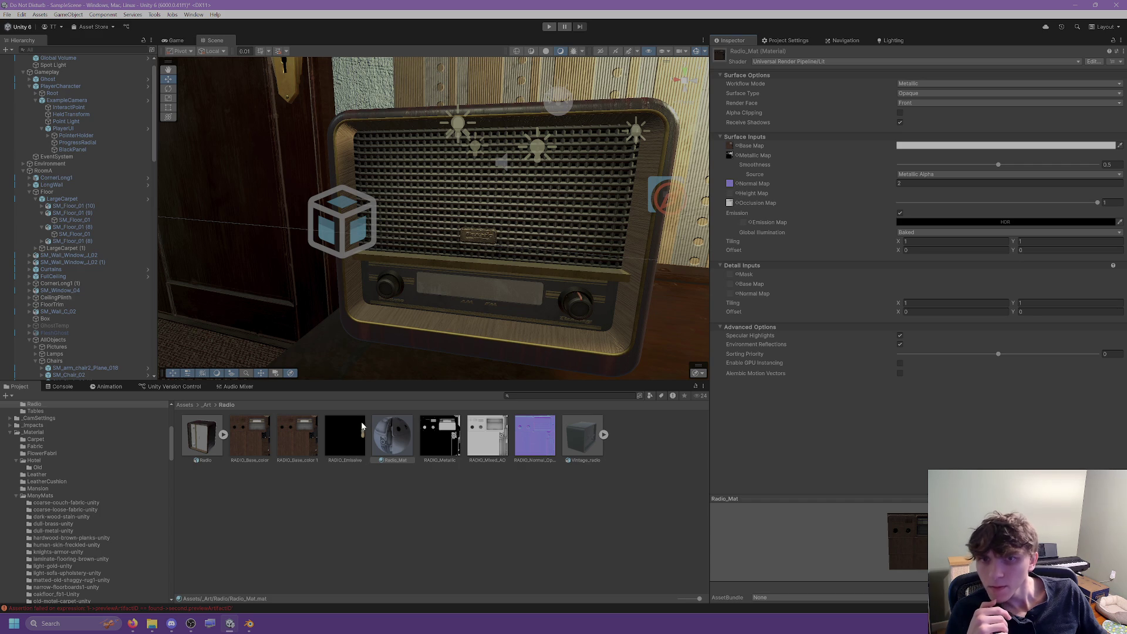
Delete the duplicate RADIO_Base_color 1 texture.
click(295, 449)
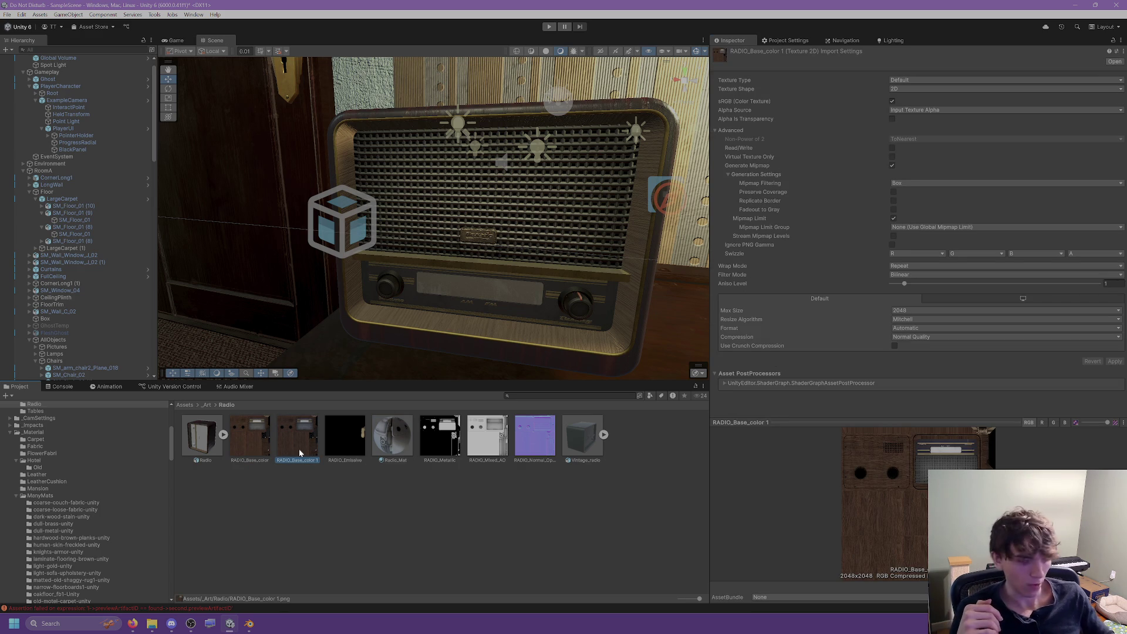
key(Delete)
click(579, 322)
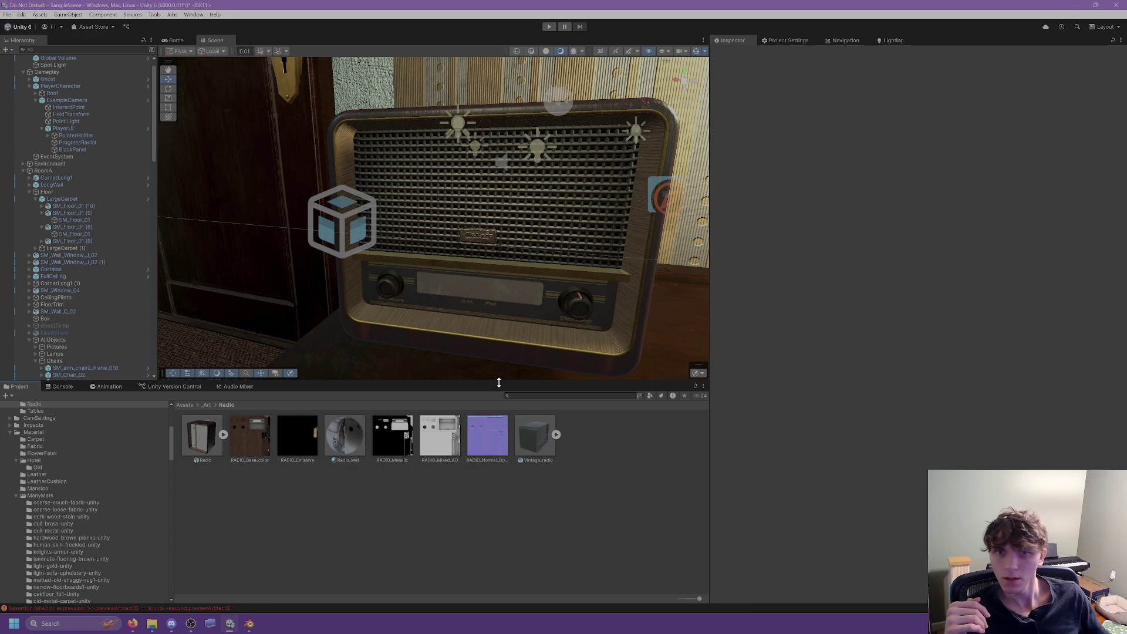
scroll(470, 290, up, 5)
scroll(464, 269, down, 5)
scroll(466, 244, up, 1)
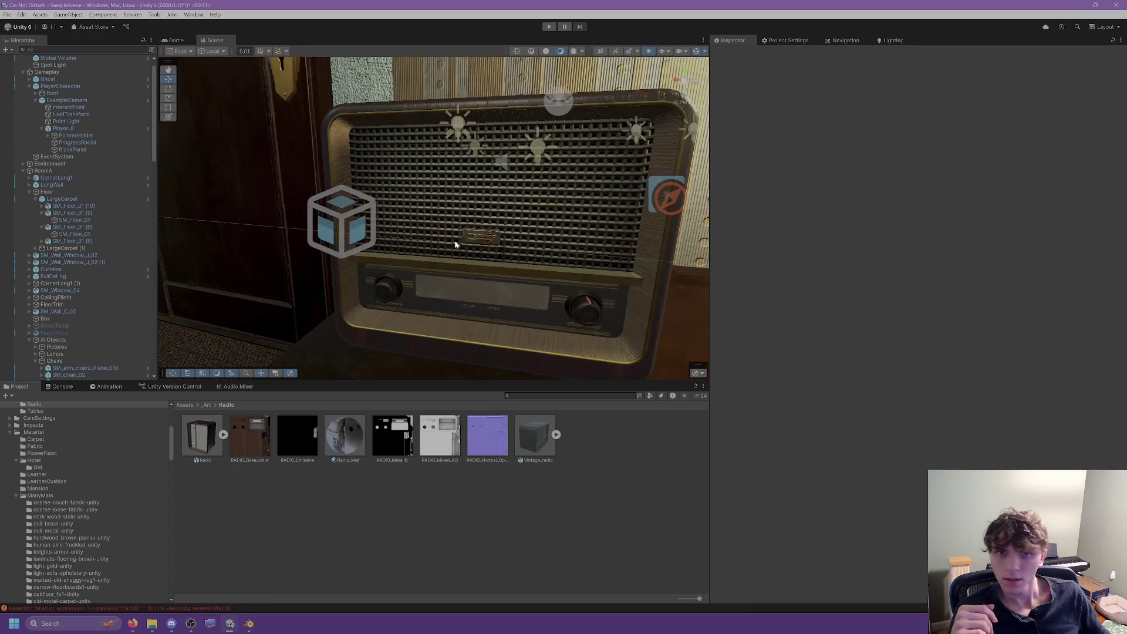
mouse_move(455, 245)
mouse_down()
mouse_move(200, 252)
mouse_move(299, 246)
mouse_move(323, 200)
mouse_move(396, 237)
mouse_move(450, 220)
mouse_move(527, 251)
mouse_move(479, 261)
mouse_move(471, 231)
mouse_move(541, 241)
mouse_move(469, 242)
mouse_up()
click(430, 216)
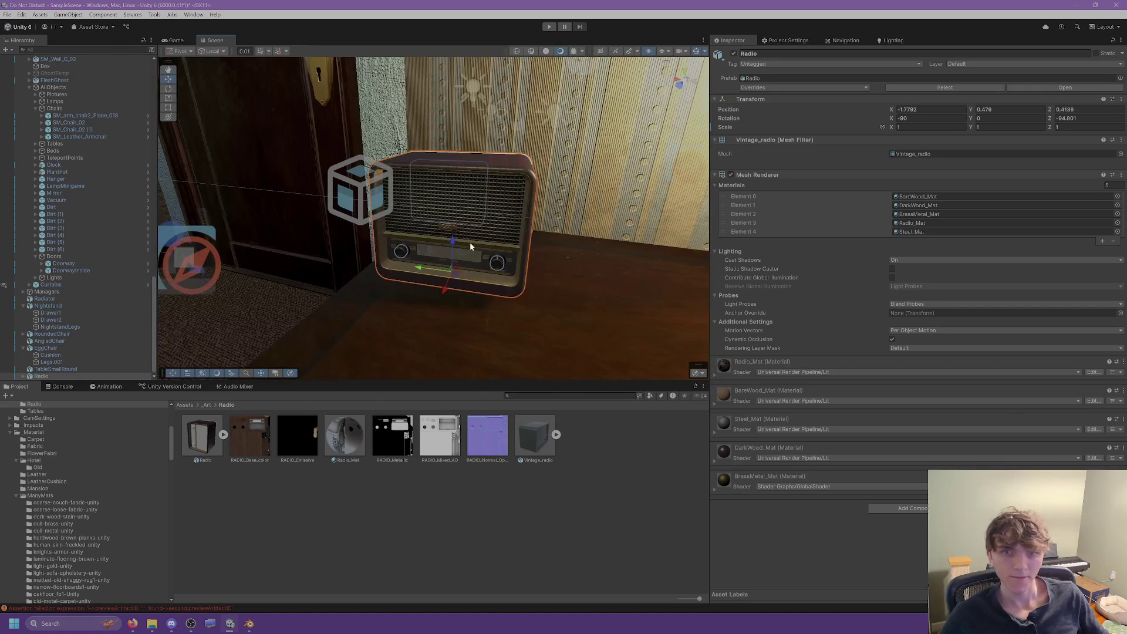
scroll(469, 242, up, 3)
click(317, 212)
scroll(378, 234, up, 4)
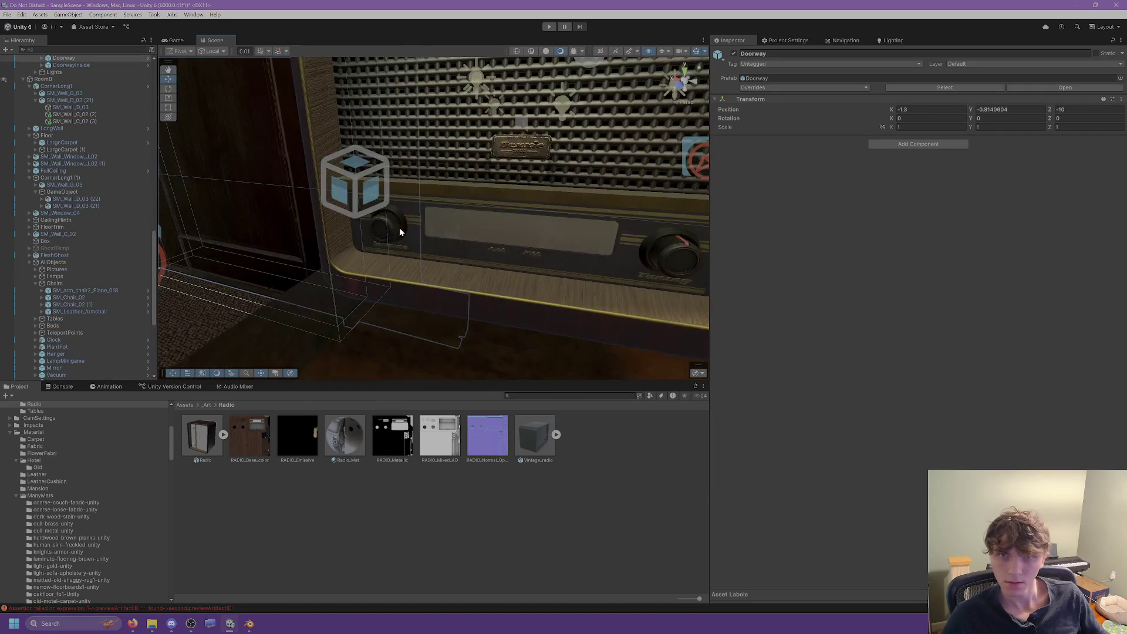
scroll(401, 233, down, 2)
click(459, 220)
scroll(460, 217, up, 5)
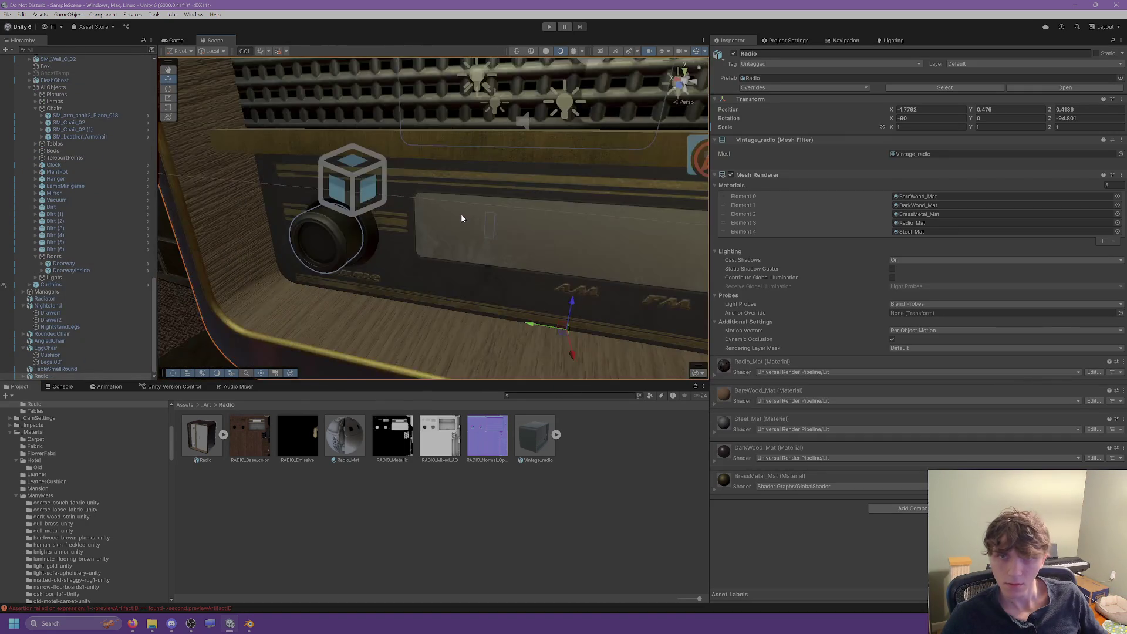
drag(461, 218, 478, 193)
click(477, 194)
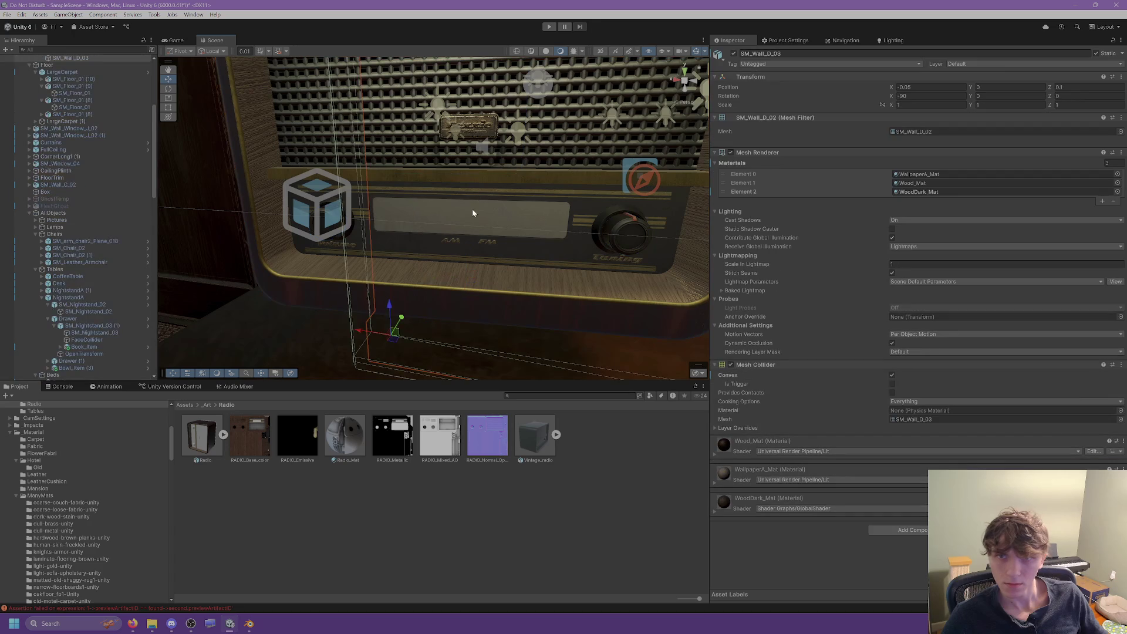
click(323, 159)
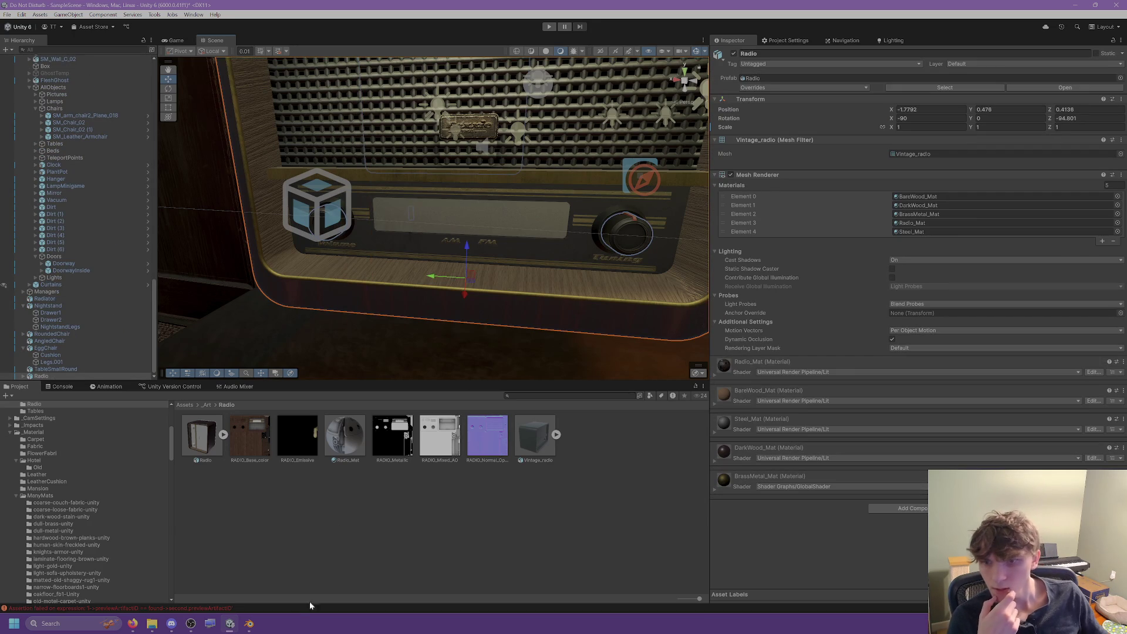
mouse_move(249, 624)
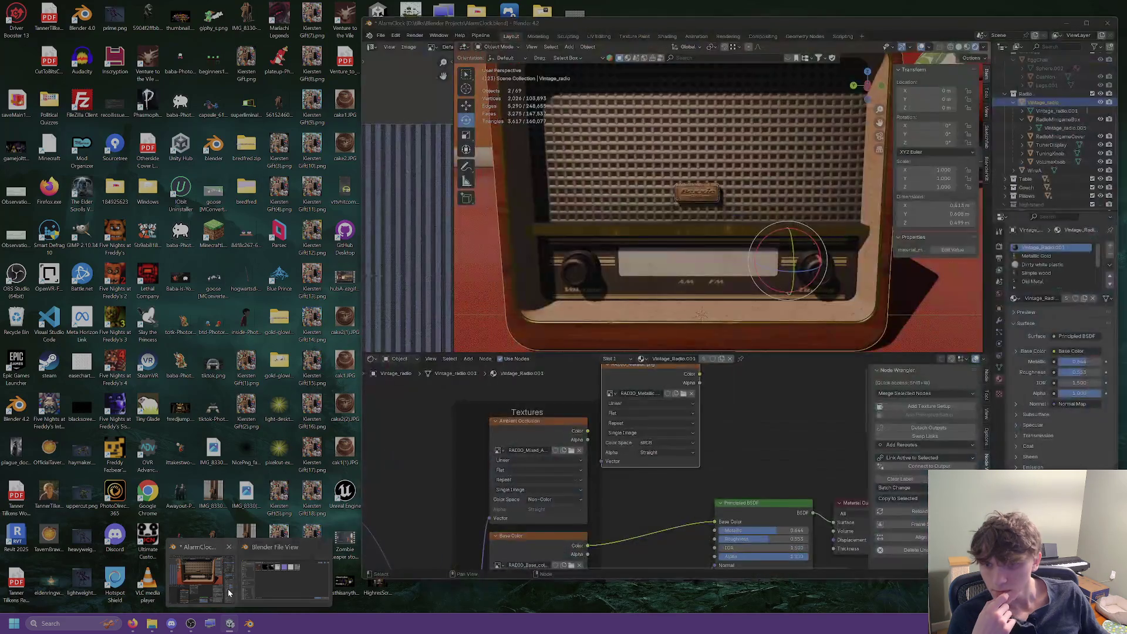
Close Blender's file browser, check the tuner window faces, return to Object Mode, then select Radio in Unity.
click(200, 575)
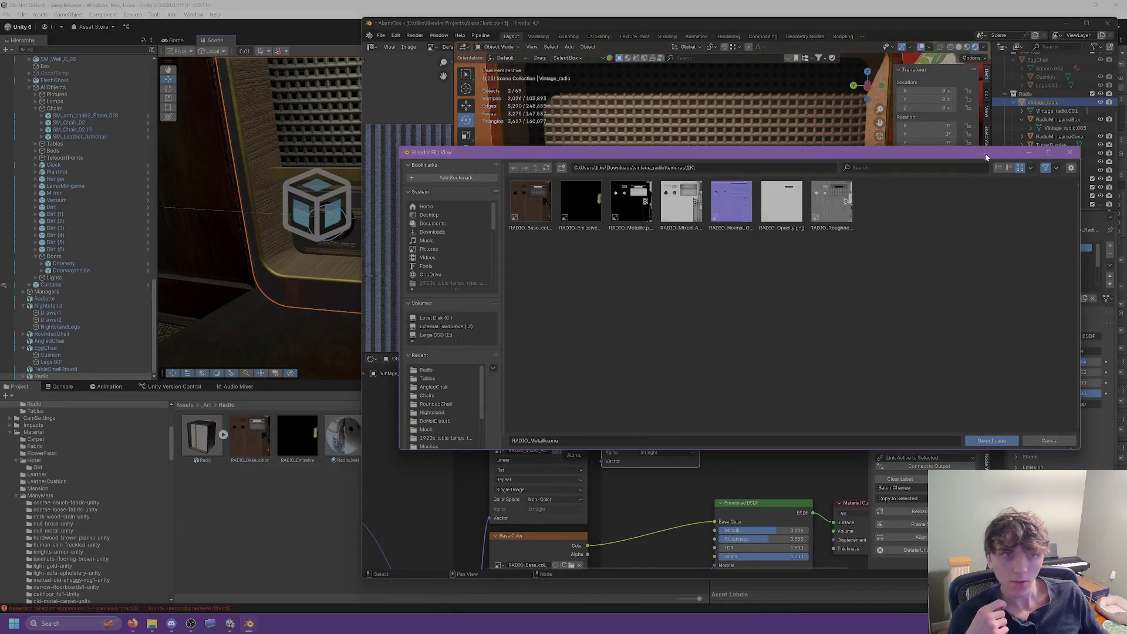
key(Escape)
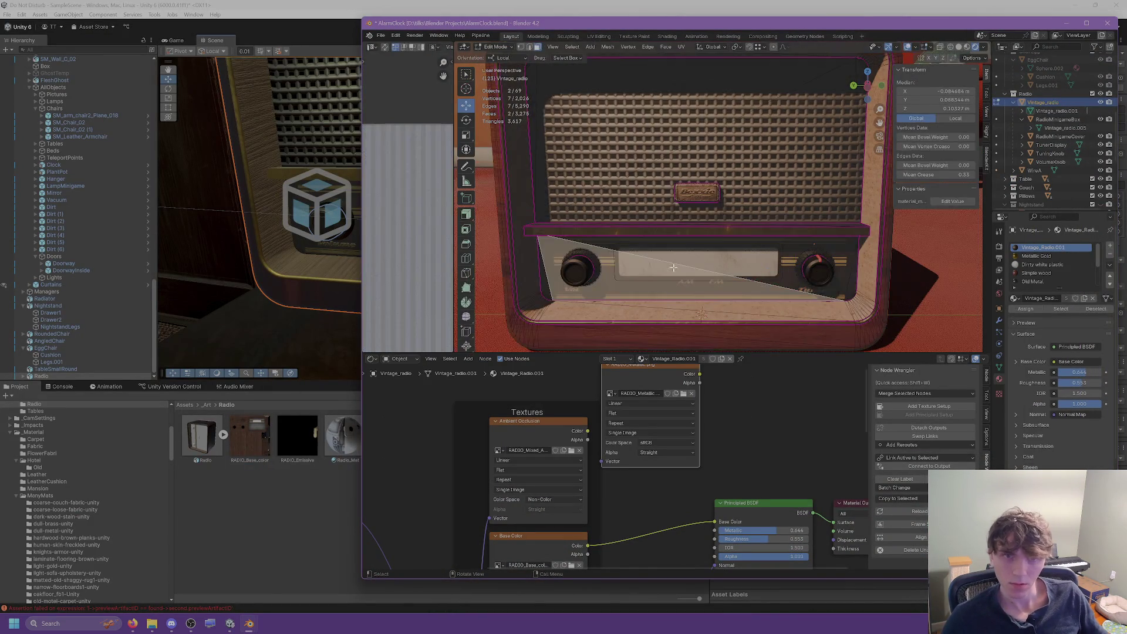
click(630, 255)
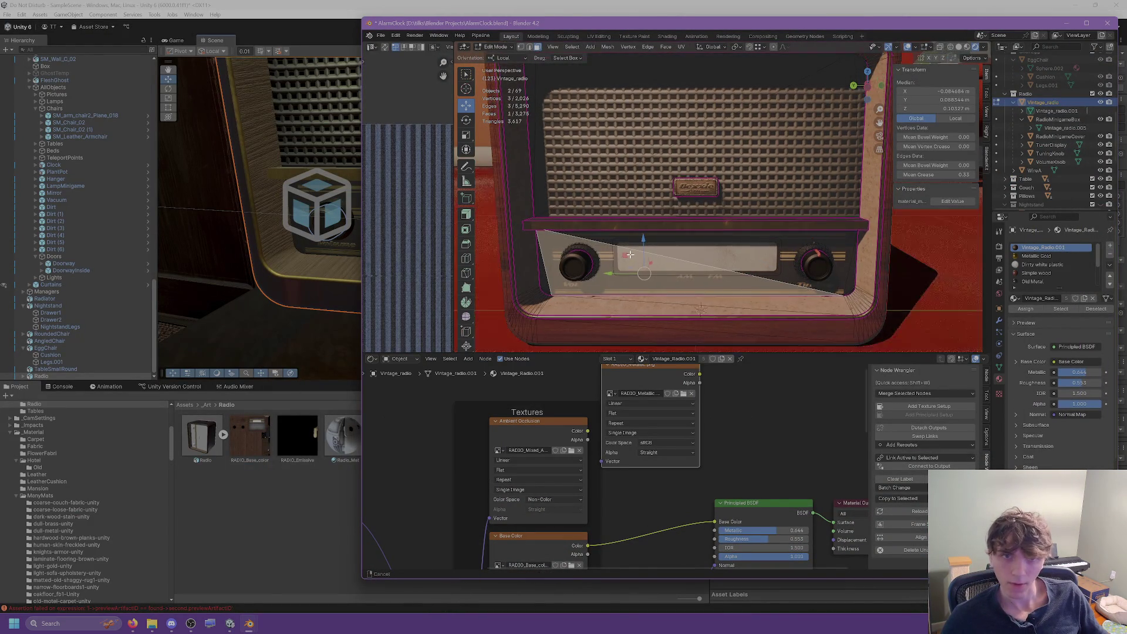
drag(630, 254, 629, 196)
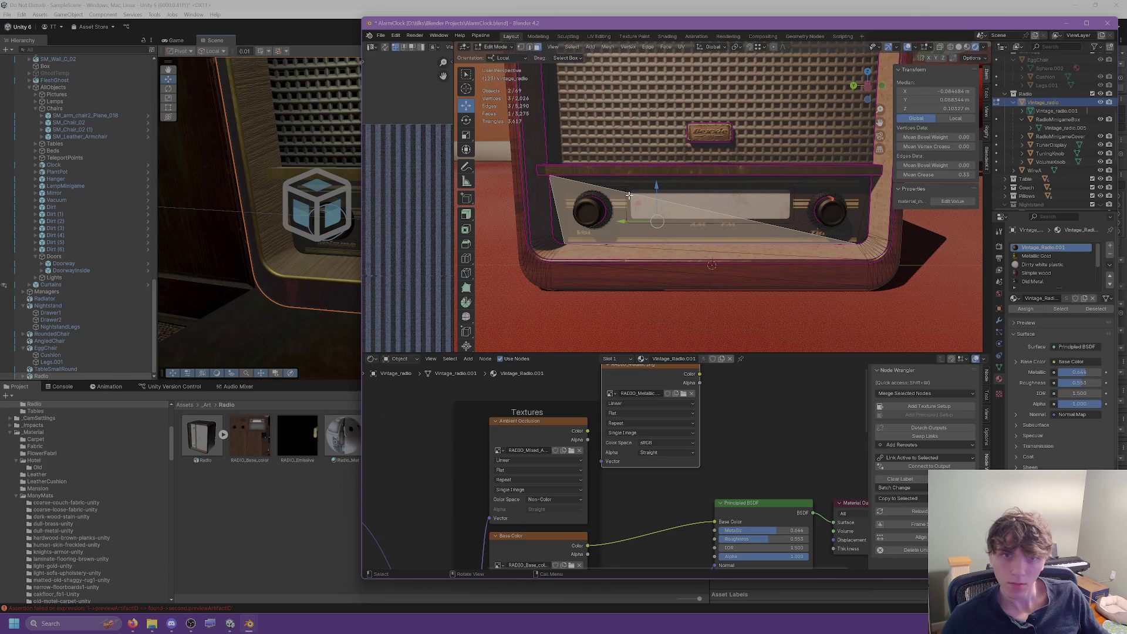
click(690, 202)
scroll(675, 211, up, 4)
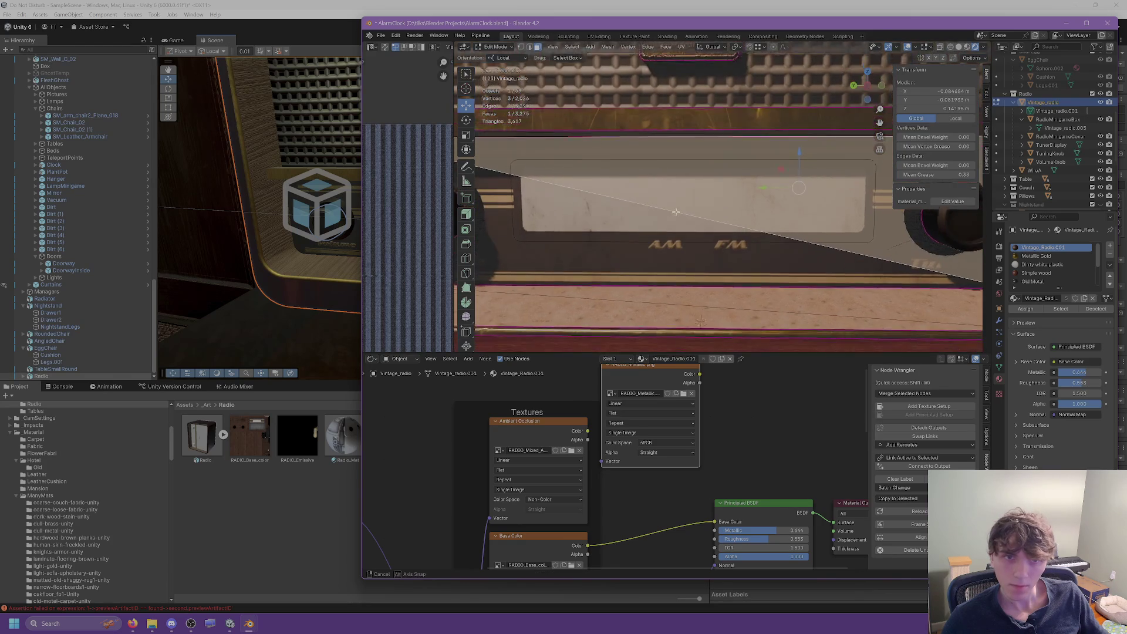
key(Tab)
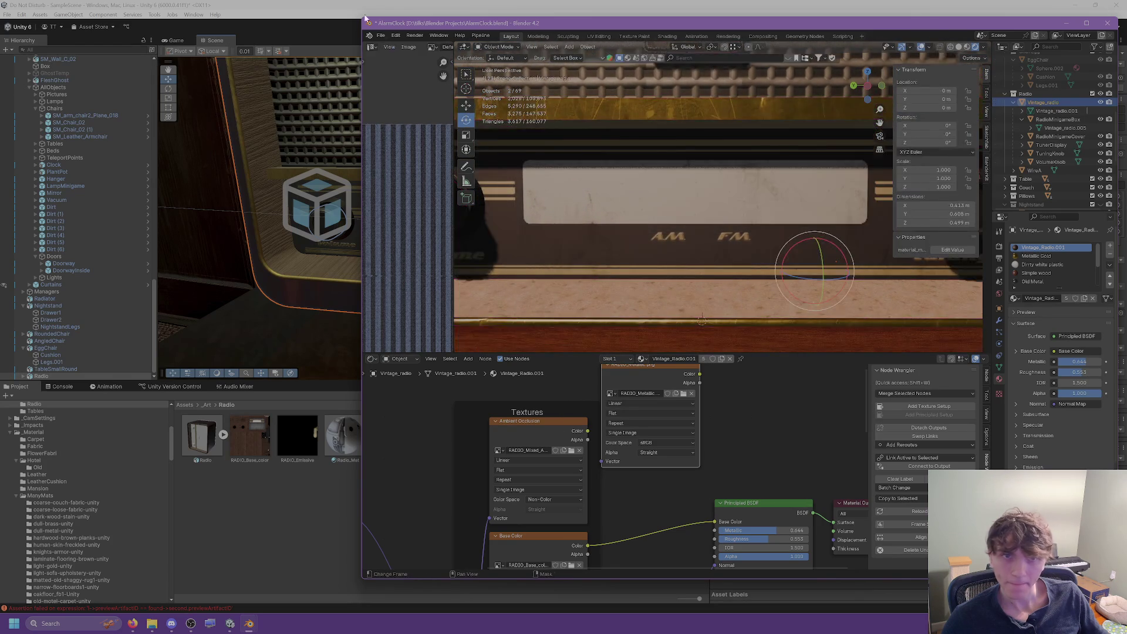
click(364, 18)
click(202, 436)
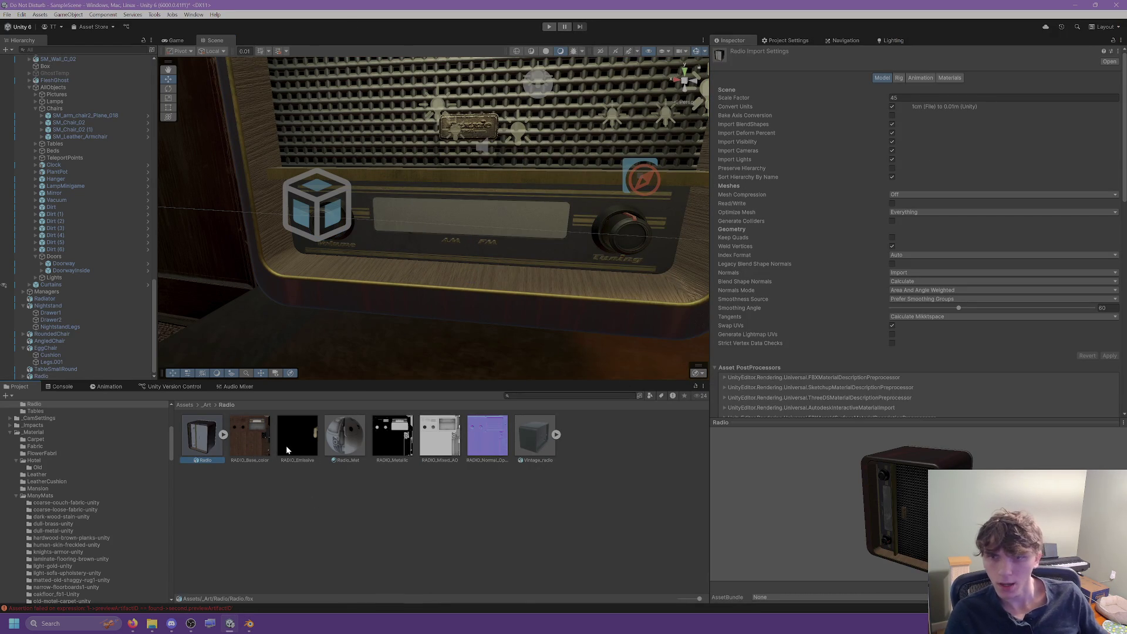
Set Radio_Mat's Surface Type from Opaque to Transparent.
click(329, 444)
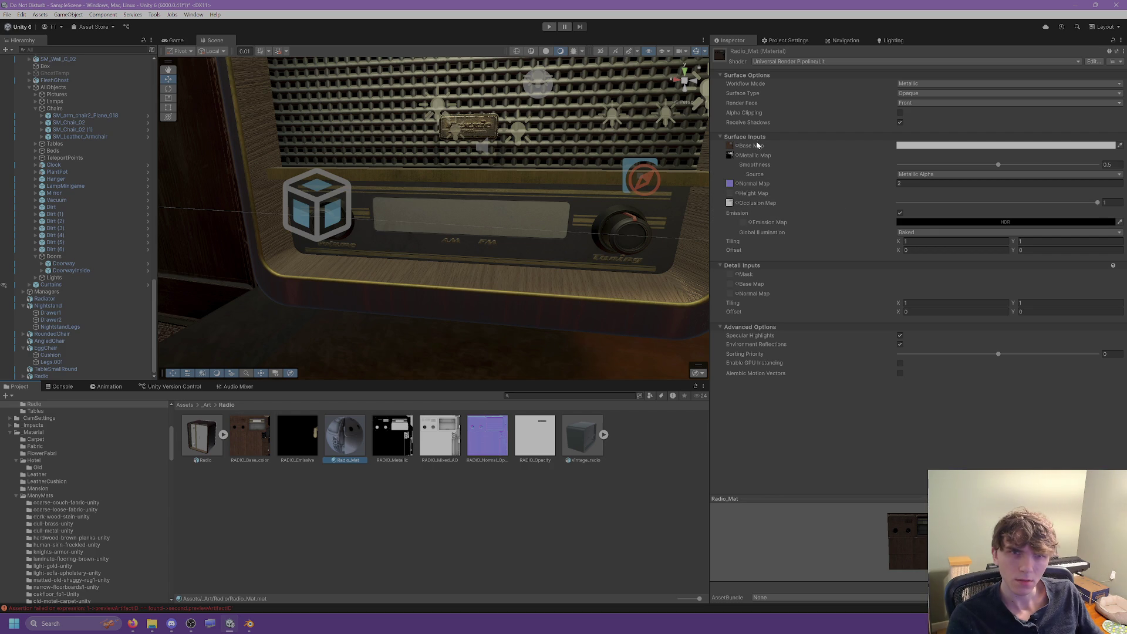
click(917, 93)
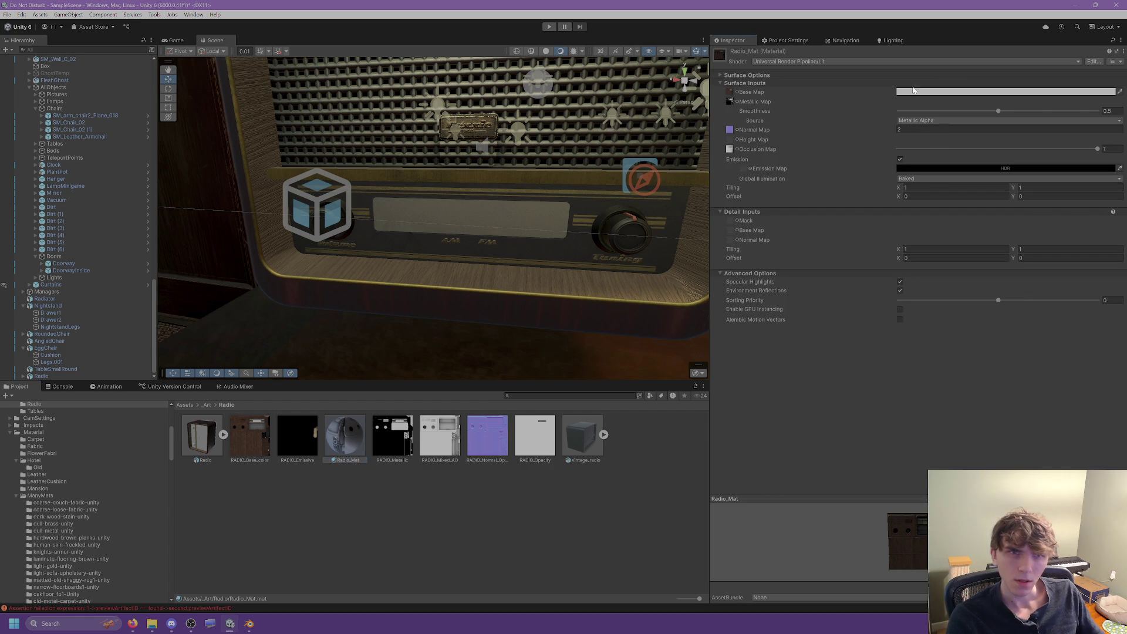
click(914, 113)
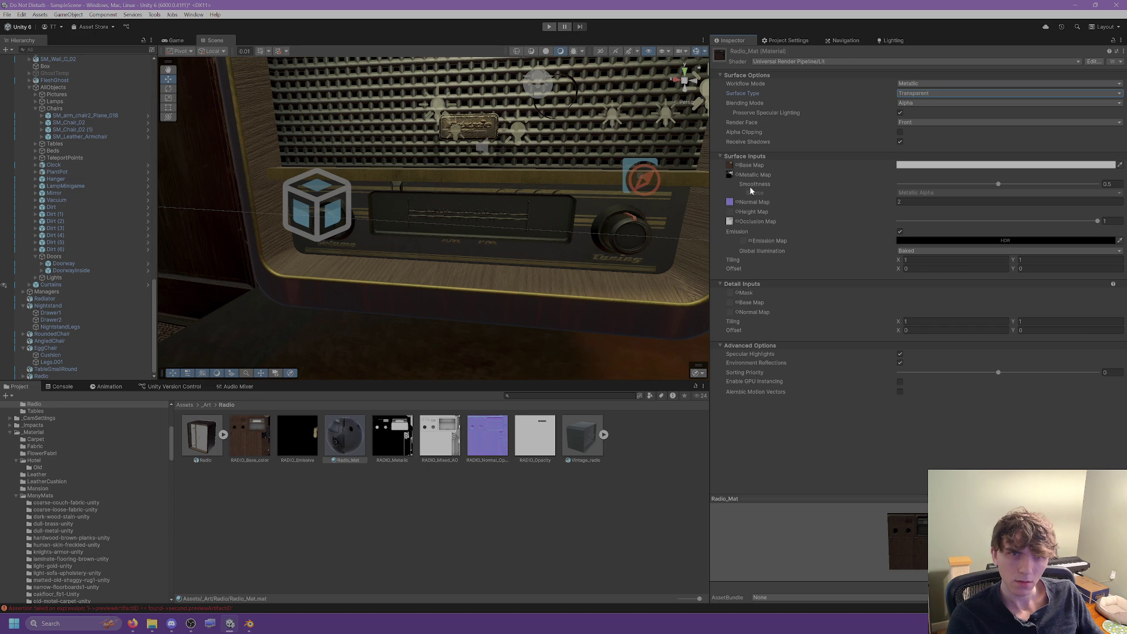
click(909, 103)
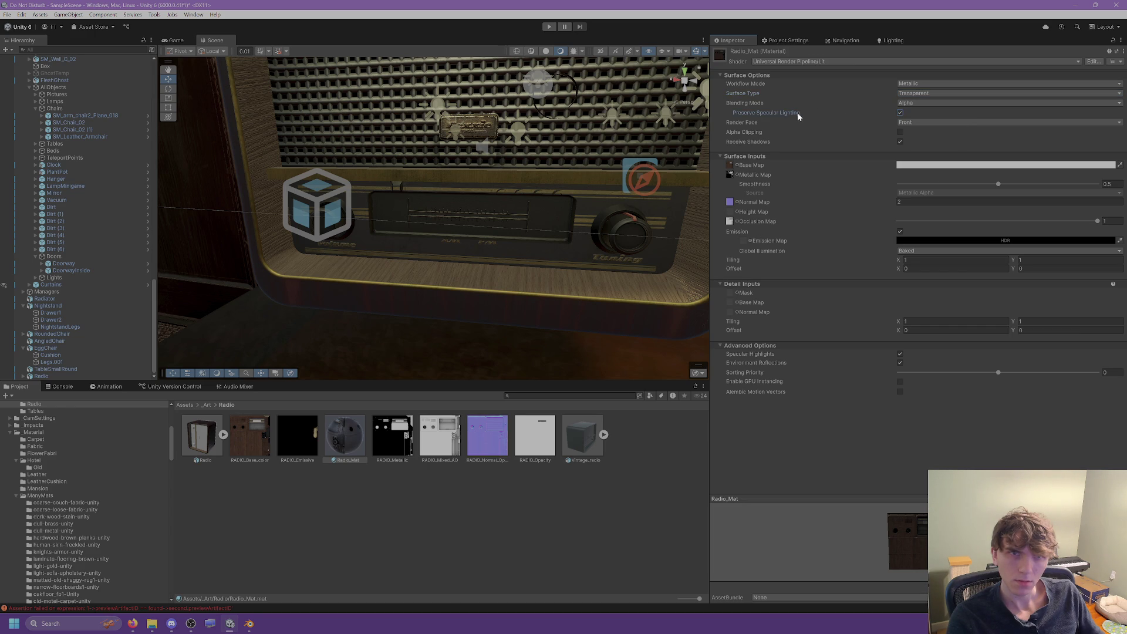
mouse_move(749, 135)
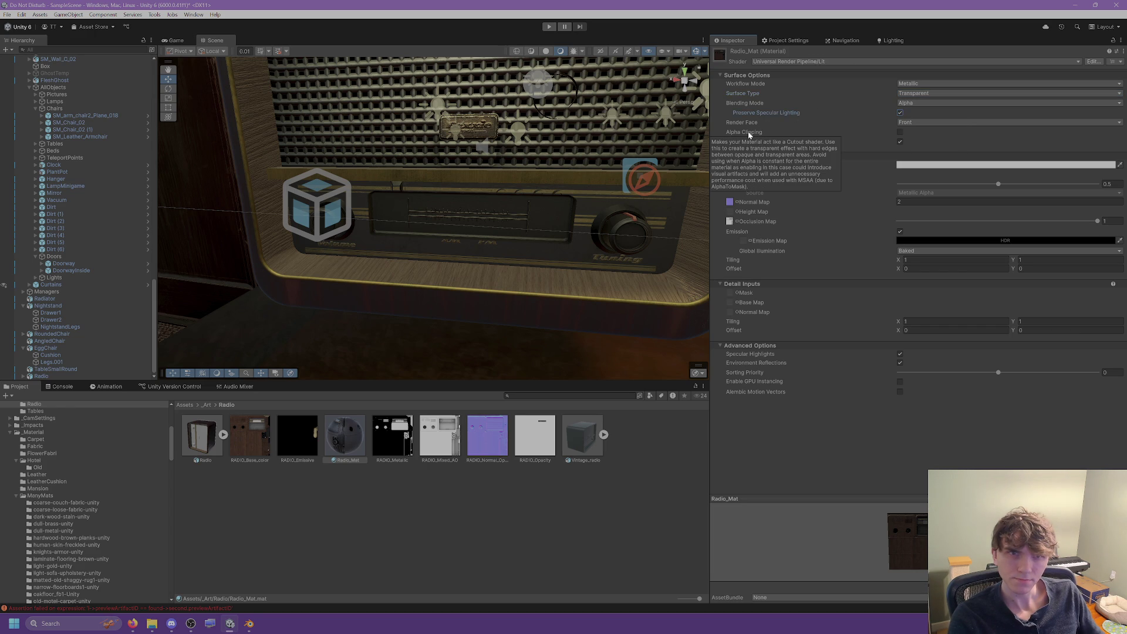
click(900, 132)
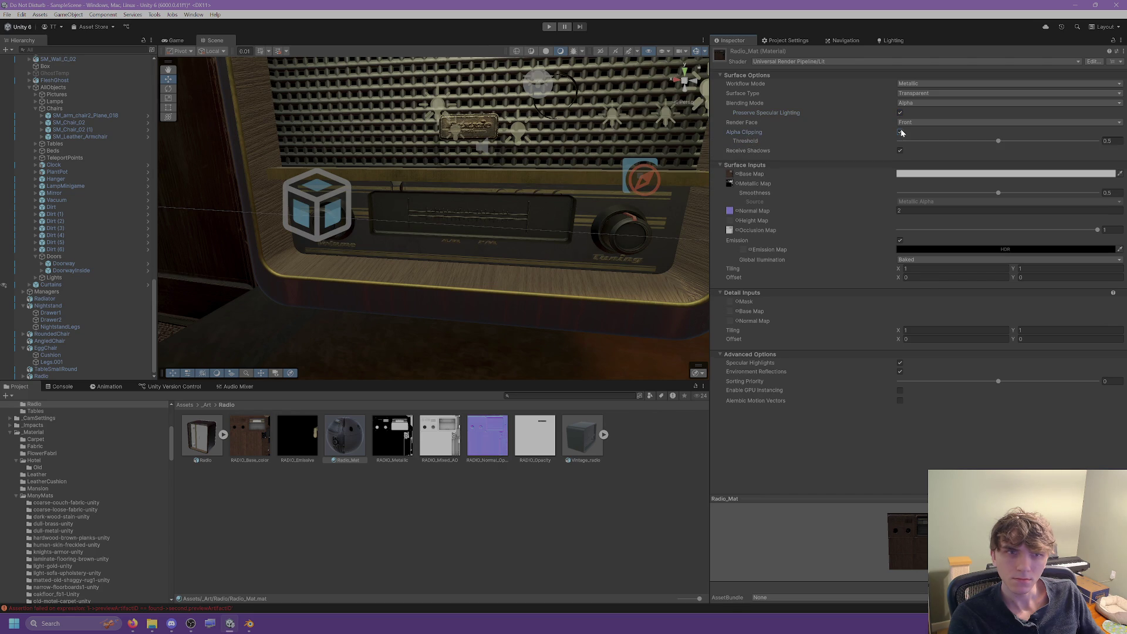
click(900, 133)
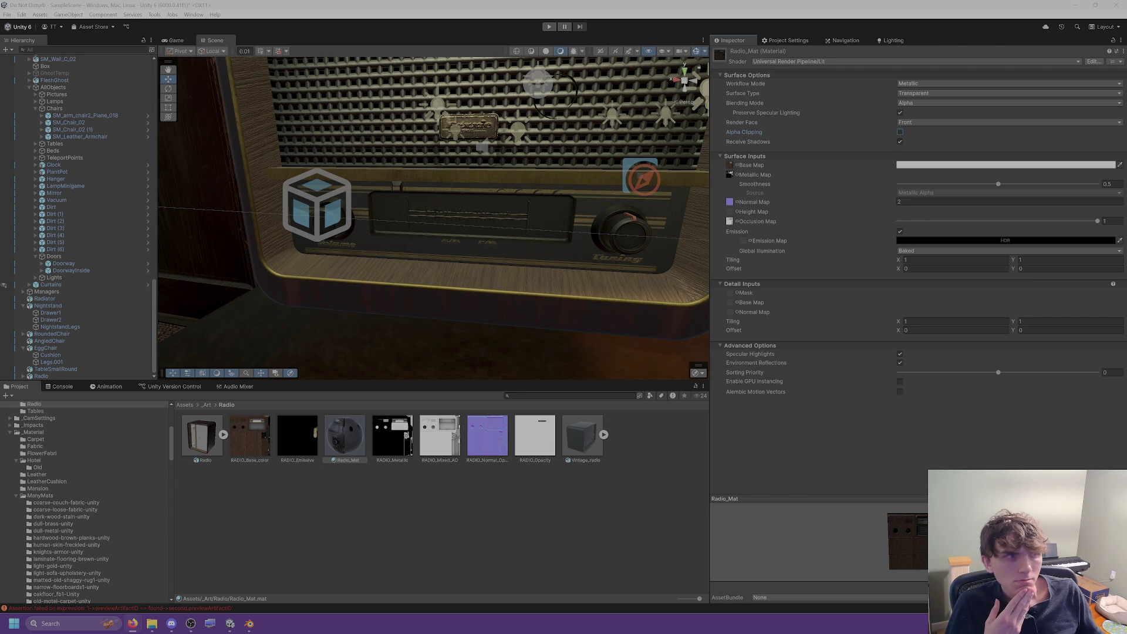
click(773, 170)
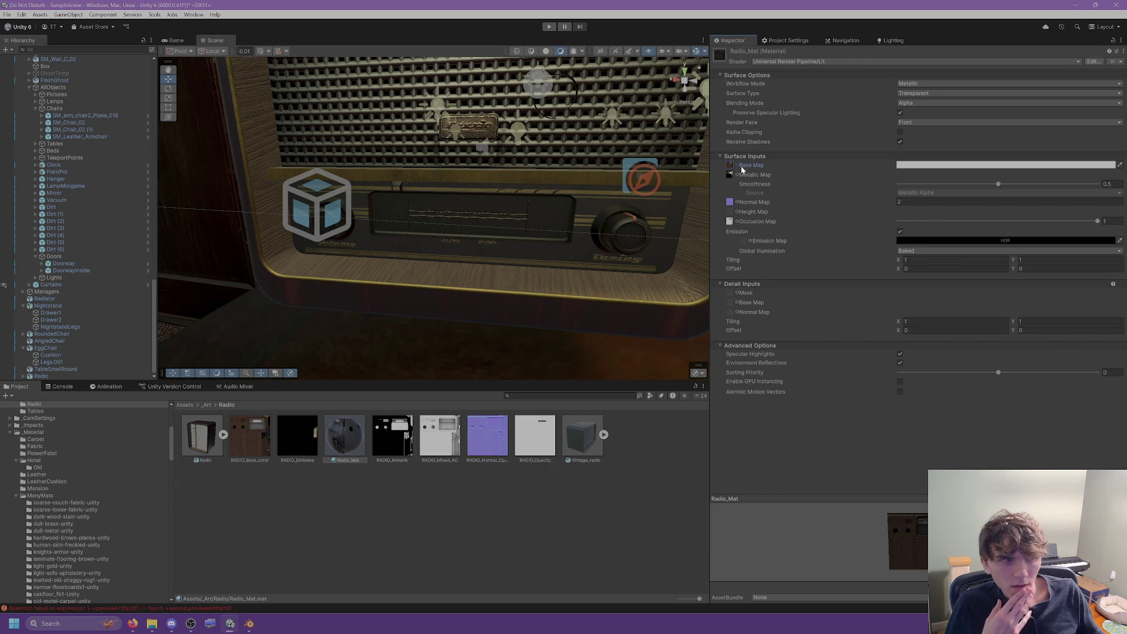
scroll(543, 152, up, 3)
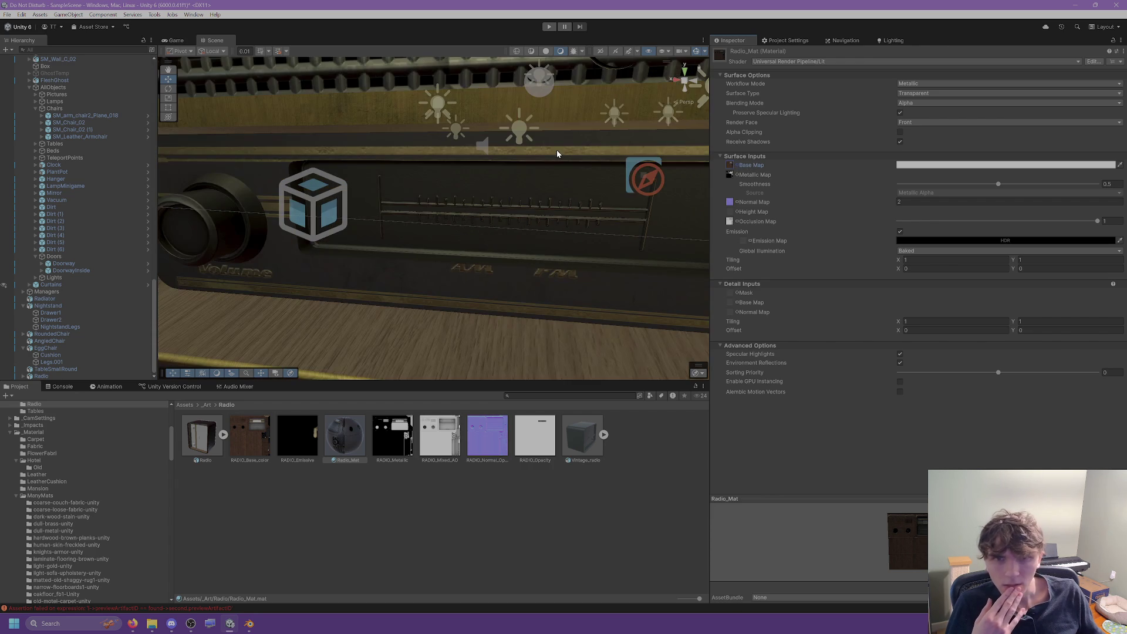
click(900, 132)
mouse_move(998, 143)
mouse_down()
mouse_move(898, 142)
mouse_move(1098, 141)
mouse_move(891, 142)
mouse_move(925, 143)
mouse_up()
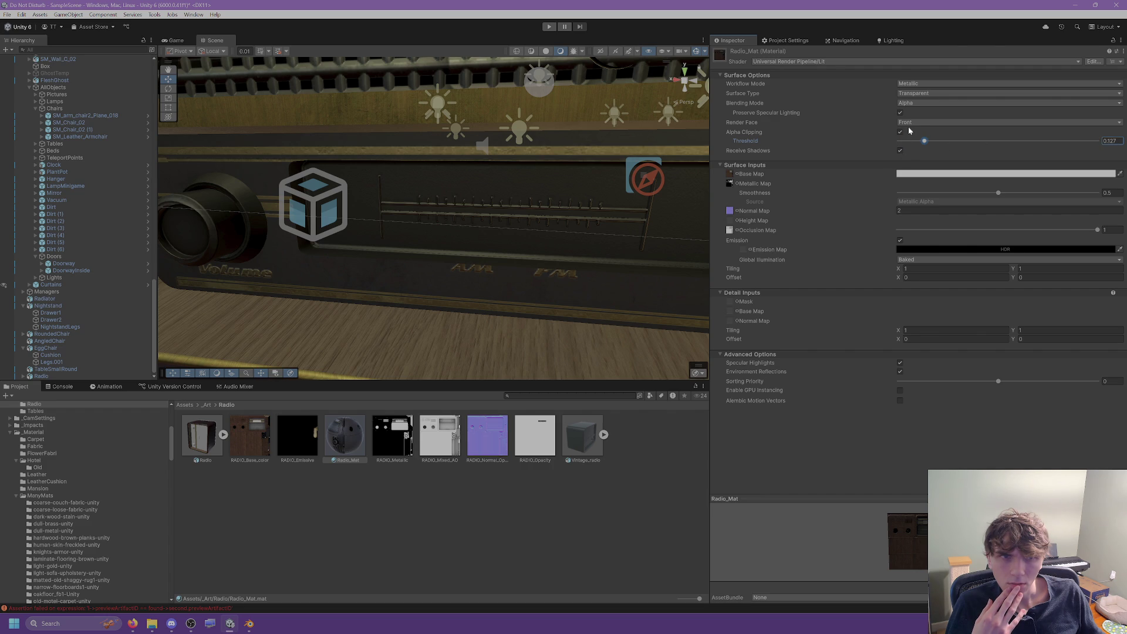
click(909, 104)
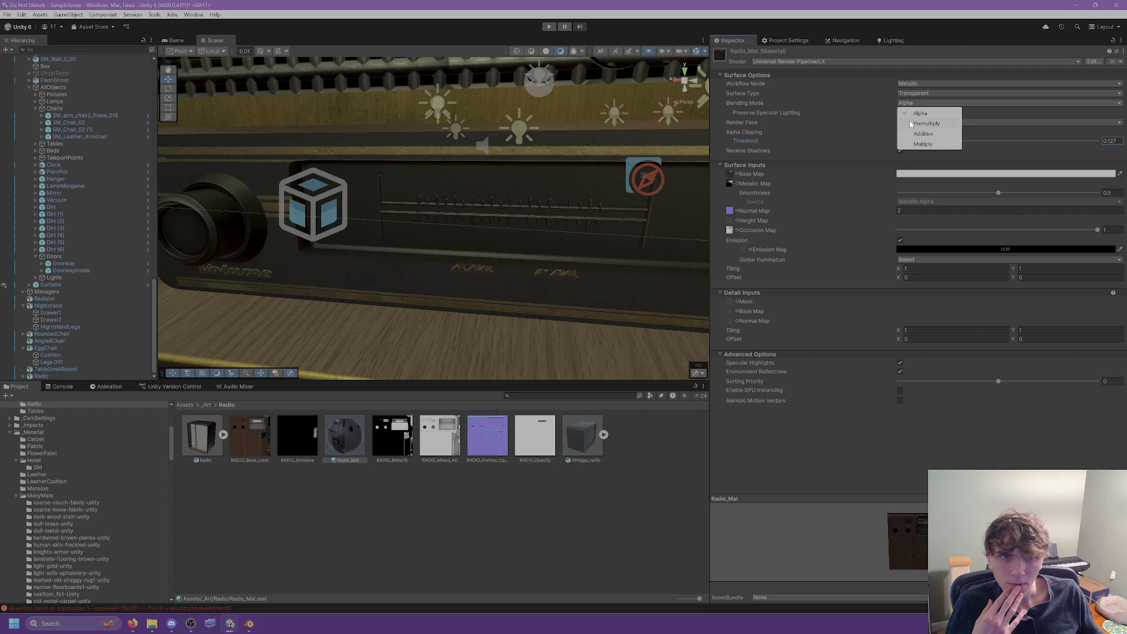
click(910, 123)
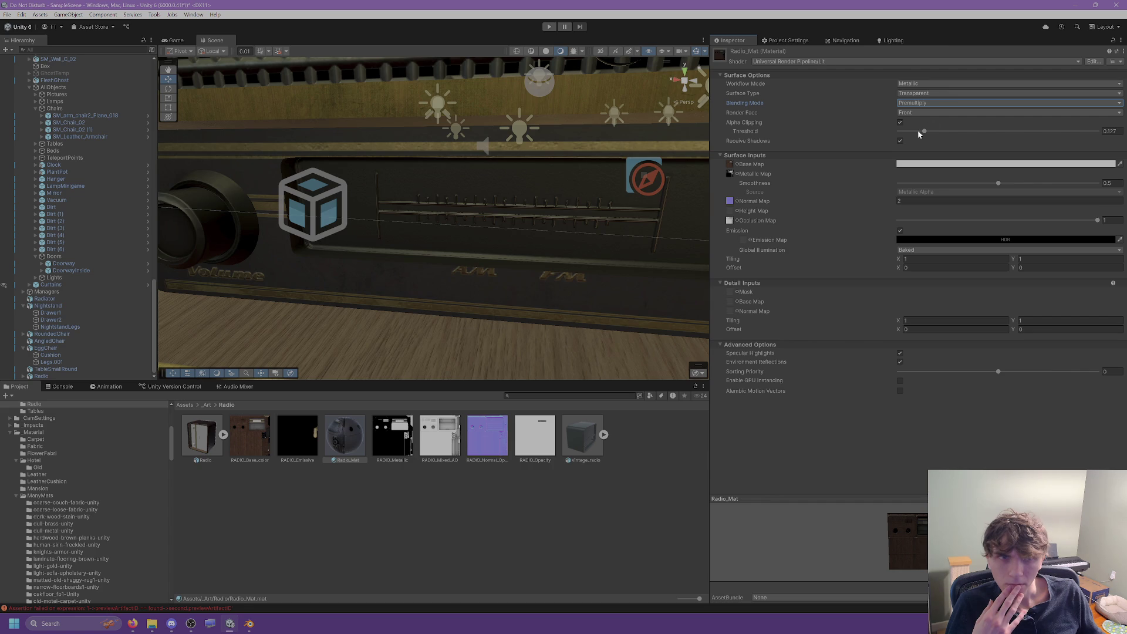
drag(924, 131, 1097, 131)
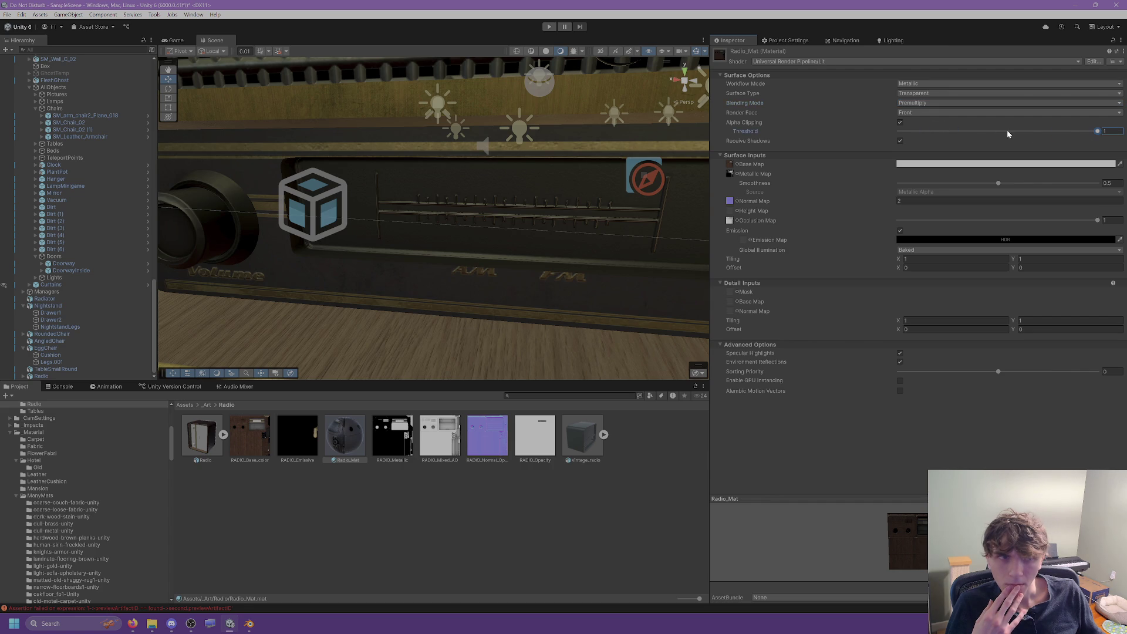
click(901, 123)
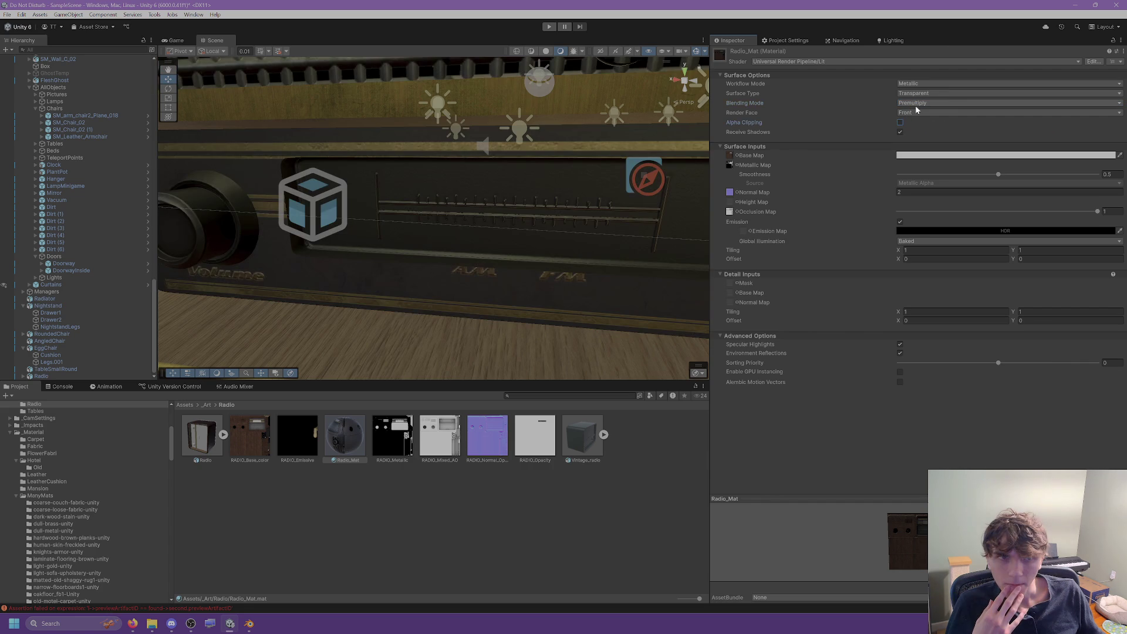
click(918, 105)
click(916, 133)
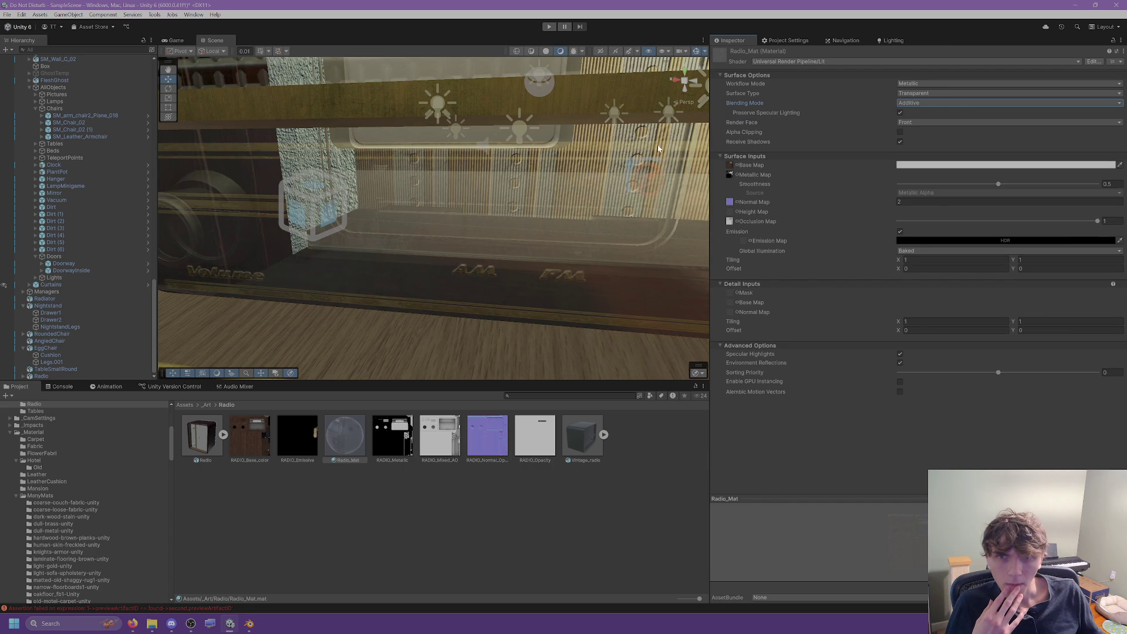
drag(658, 148, 816, 144)
click(916, 103)
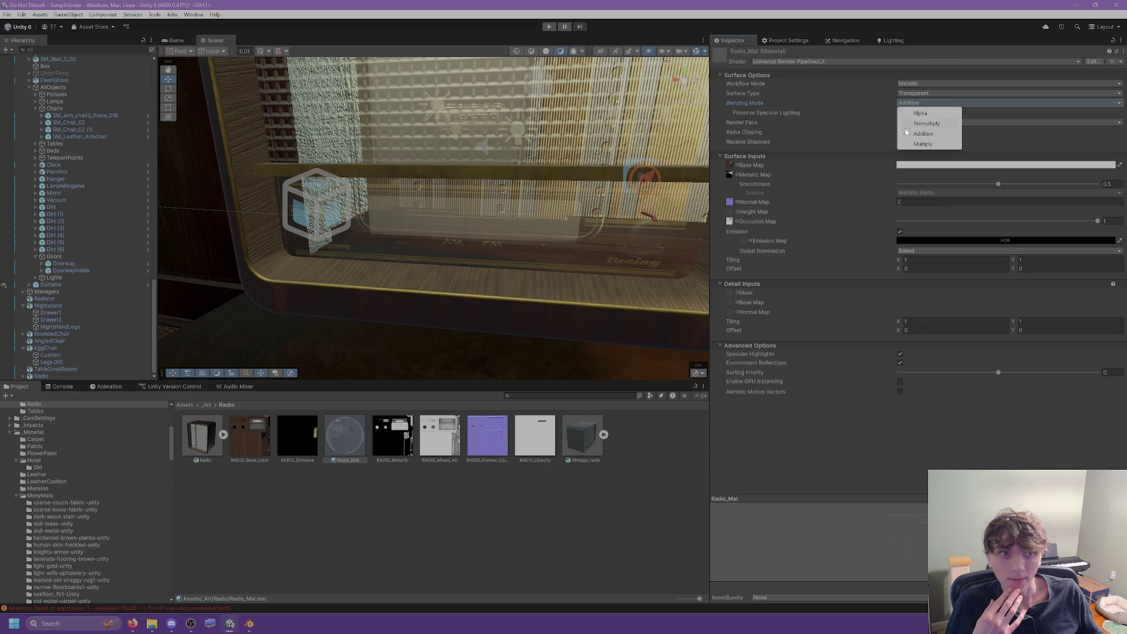
click(913, 144)
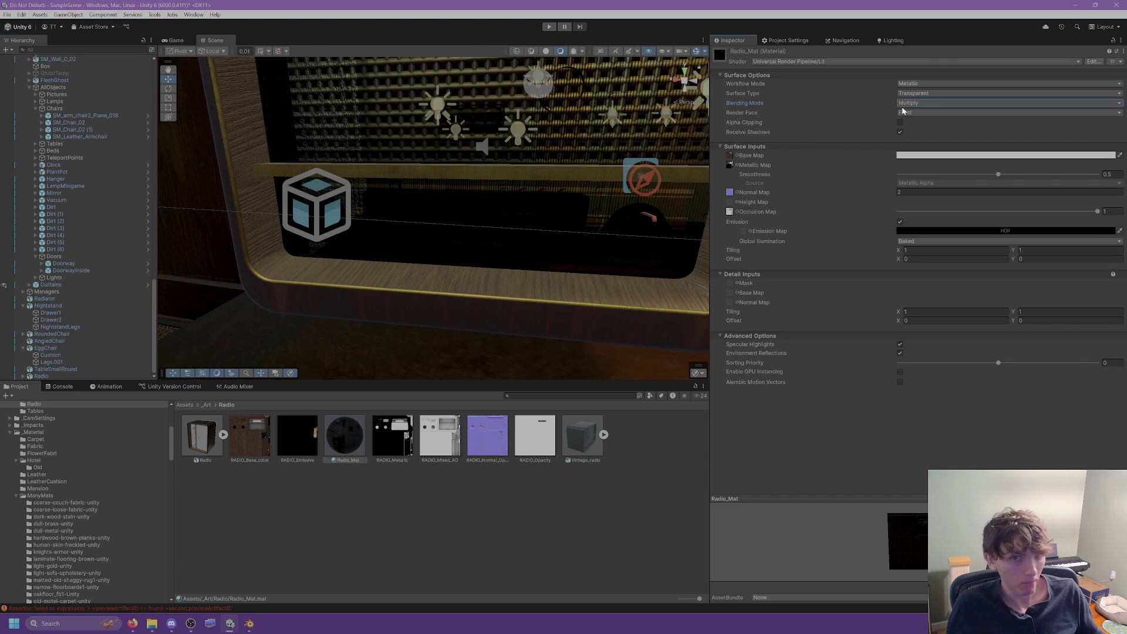
click(923, 103)
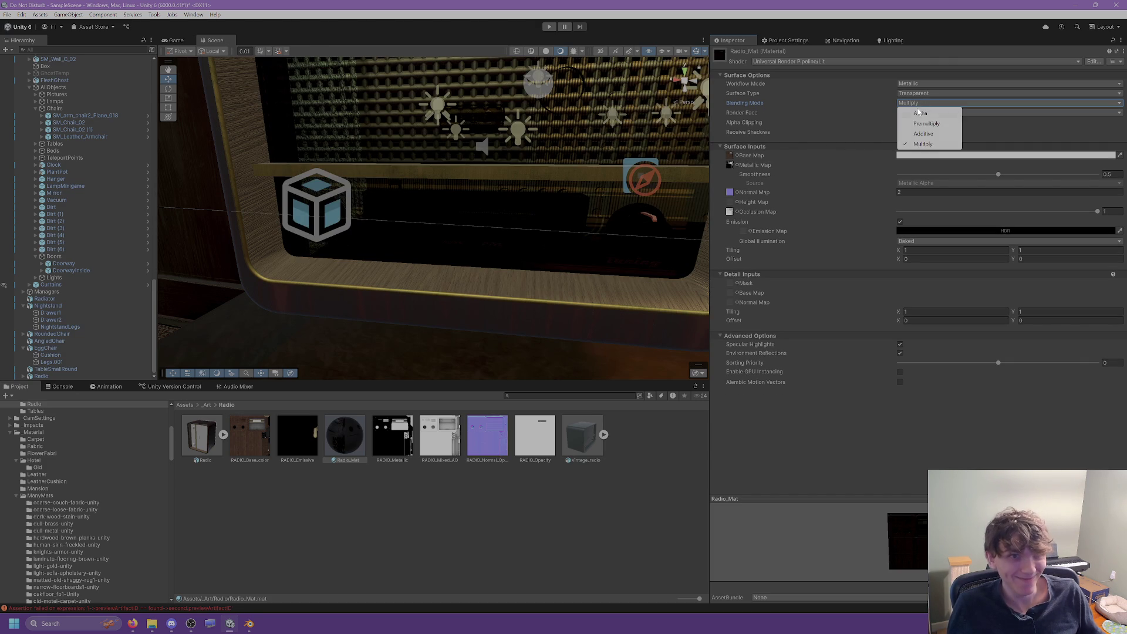
click(916, 123)
click(921, 102)
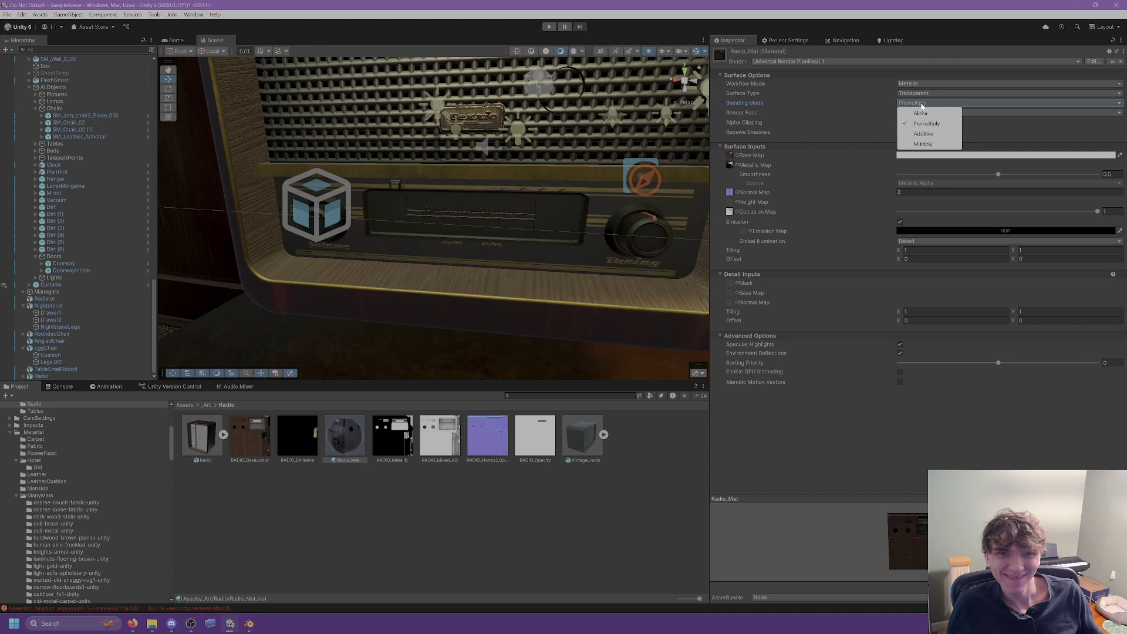
click(917, 114)
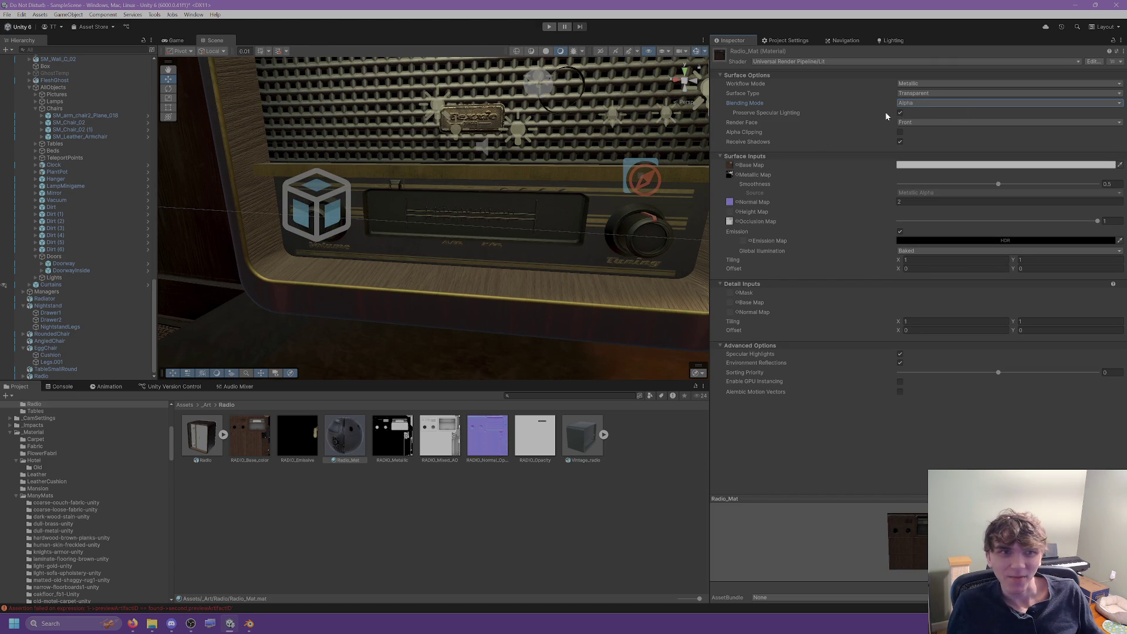
Switch Radio_Mat's Workflow Mode to Specular and back to Metallic.
scroll(590, 173, up, 2)
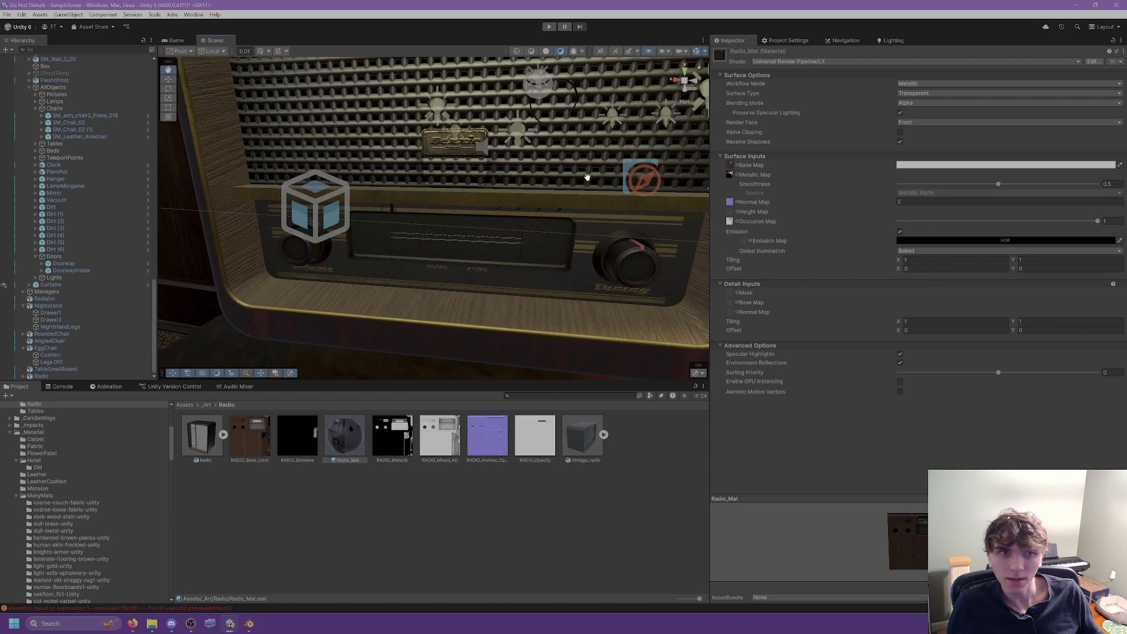
click(908, 94)
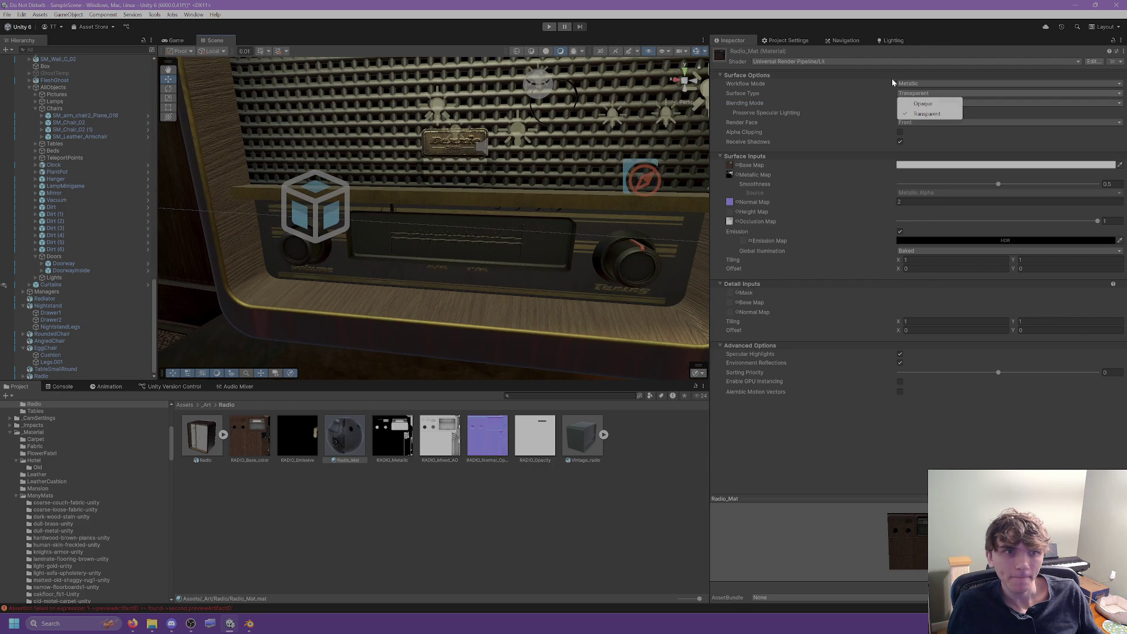
click(892, 82)
click(911, 84)
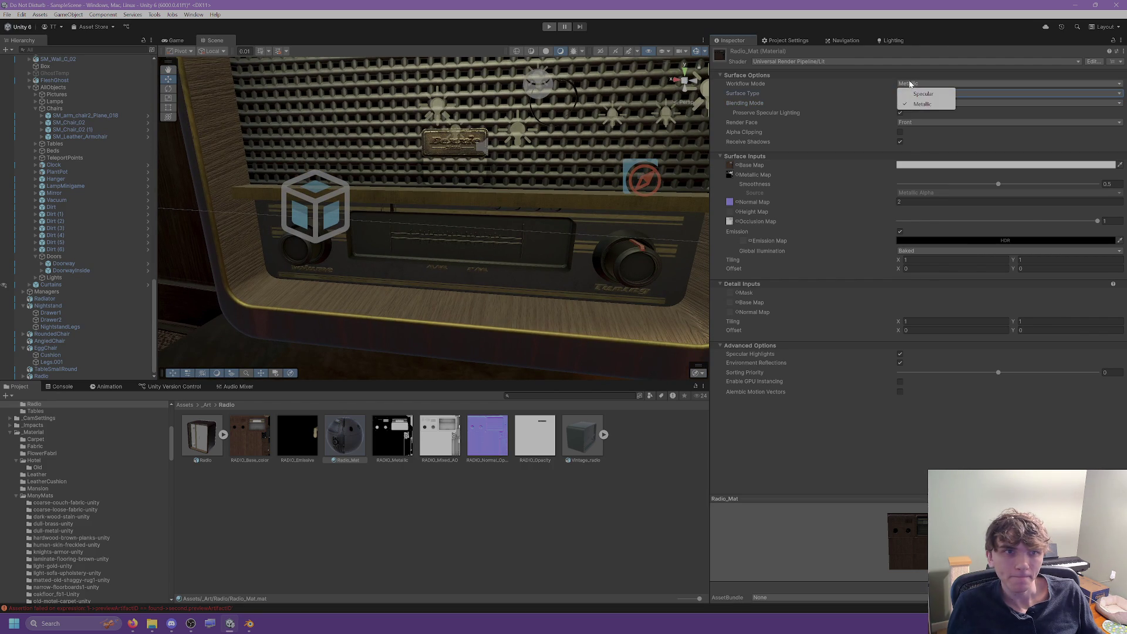
click(907, 94)
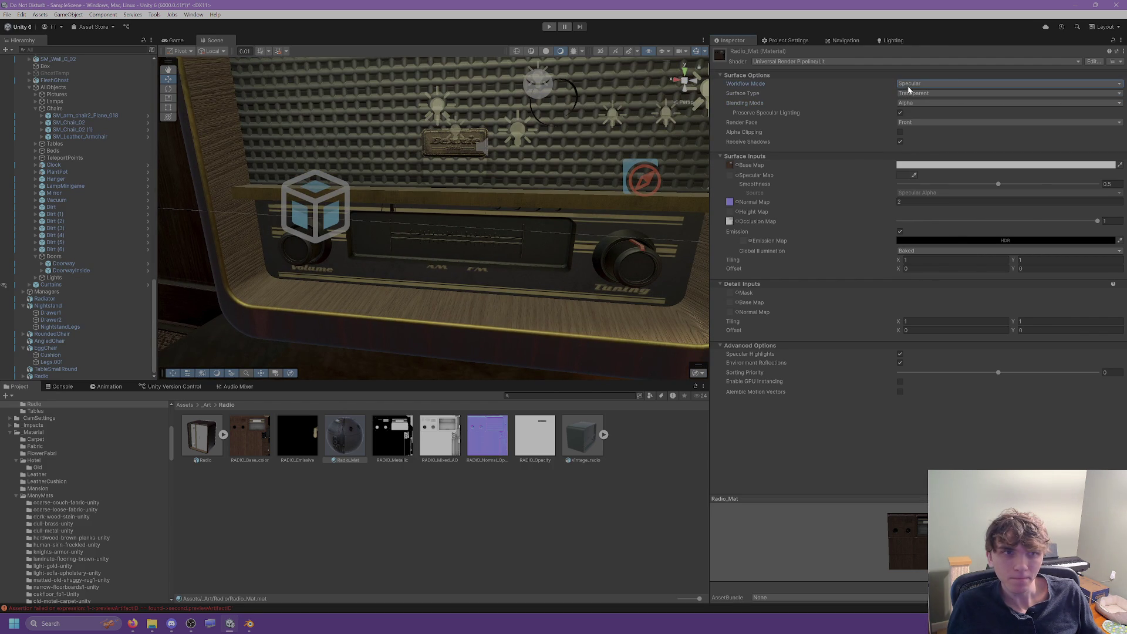
click(909, 85)
click(911, 104)
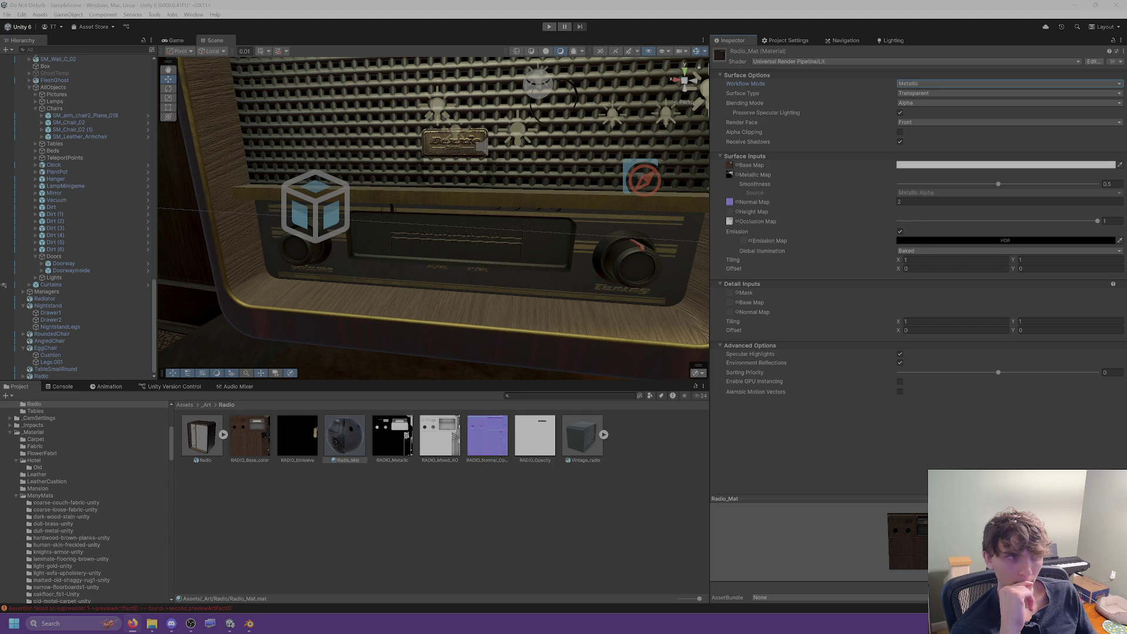
Try Specular once more, leave the workflow on Metallic, and select the Radio model asset.
click(924, 96)
click(879, 101)
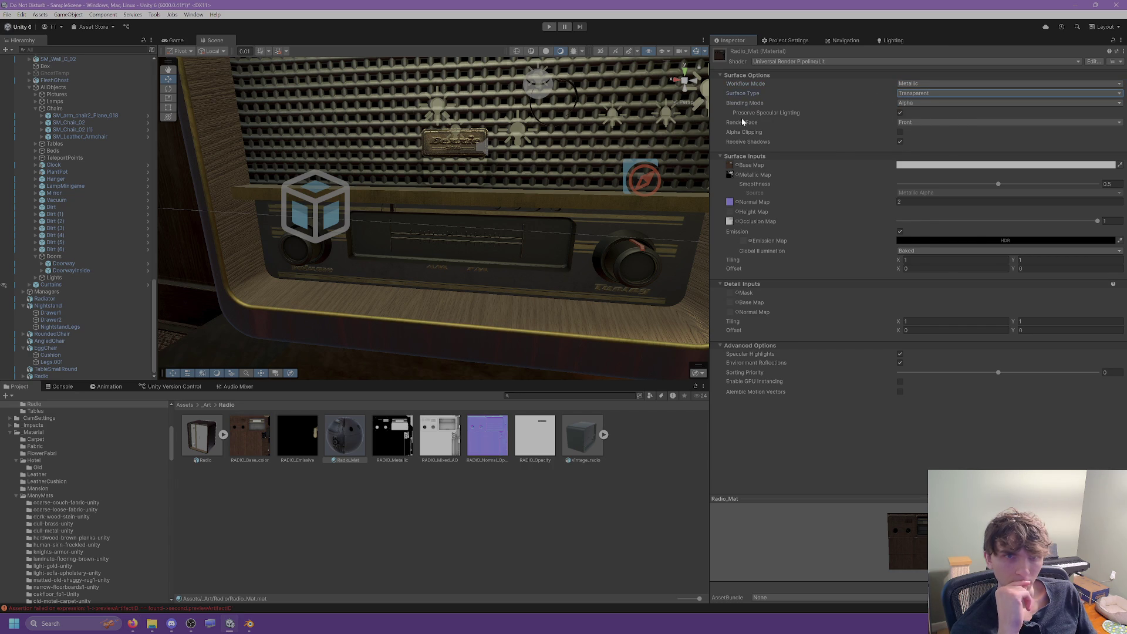
click(907, 83)
click(917, 92)
click(919, 94)
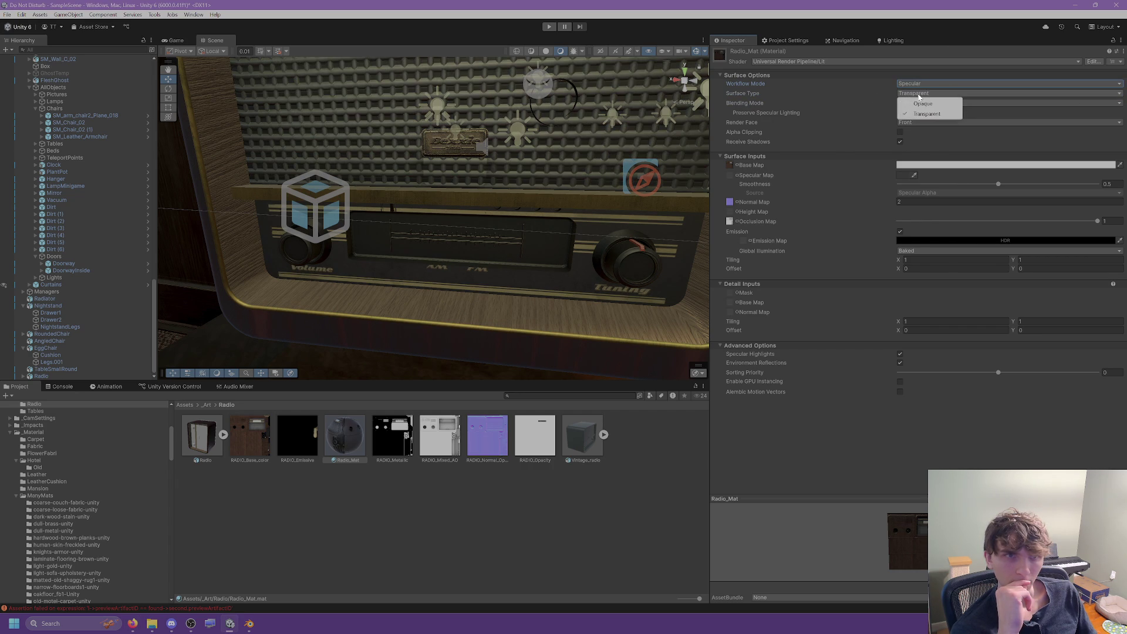
click(914, 83)
click(918, 104)
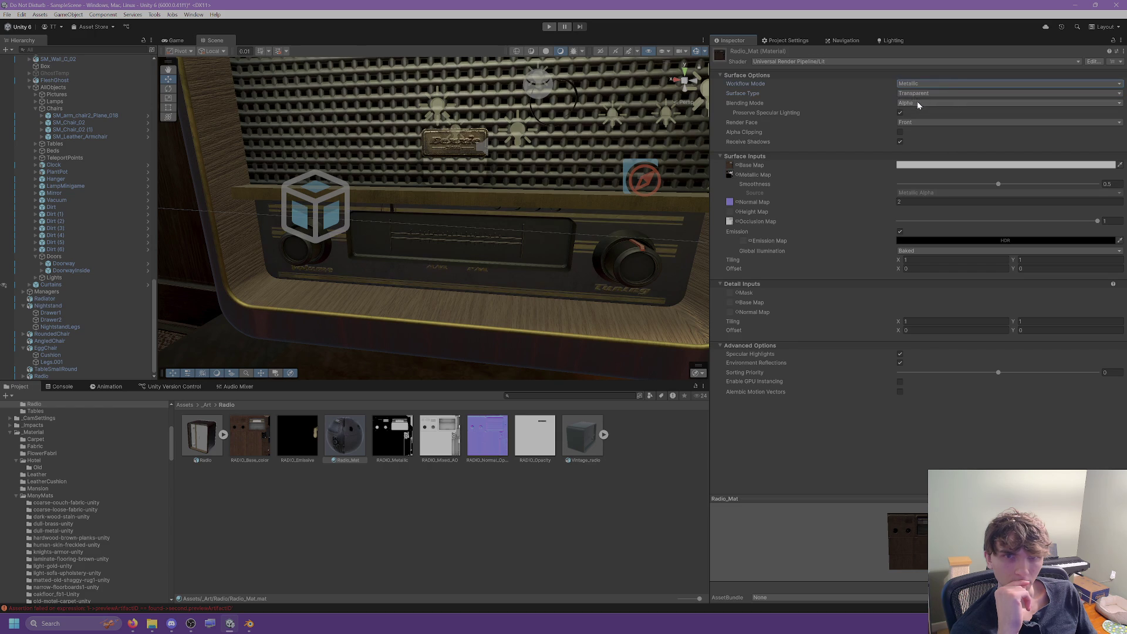
scroll(597, 231, up, 2)
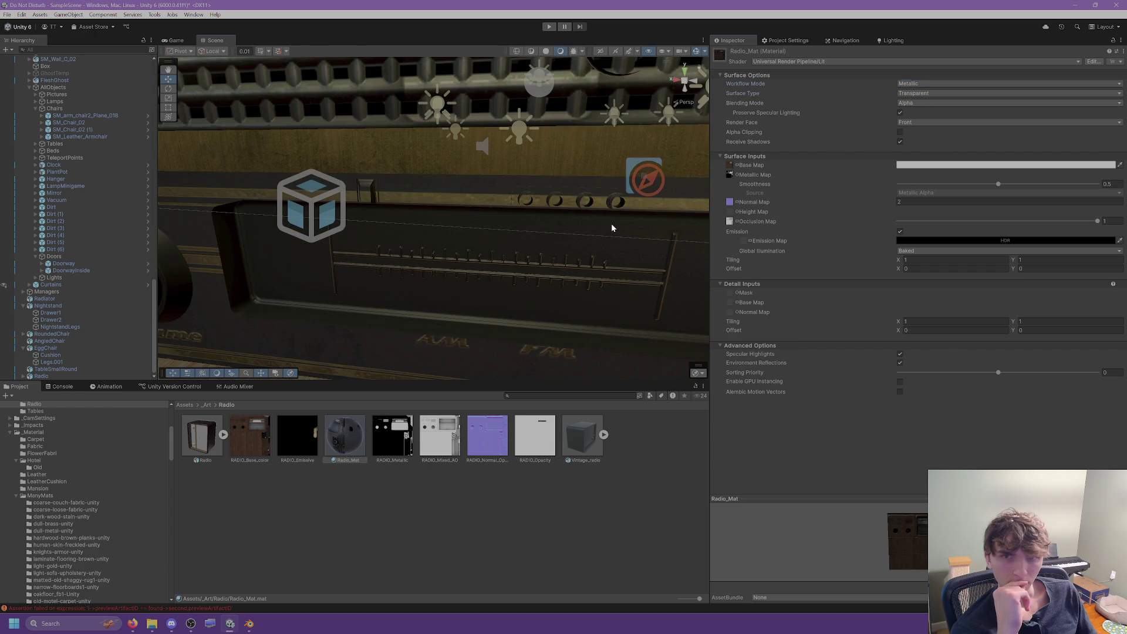
scroll(611, 223, up, 2)
scroll(537, 245, down, 2)
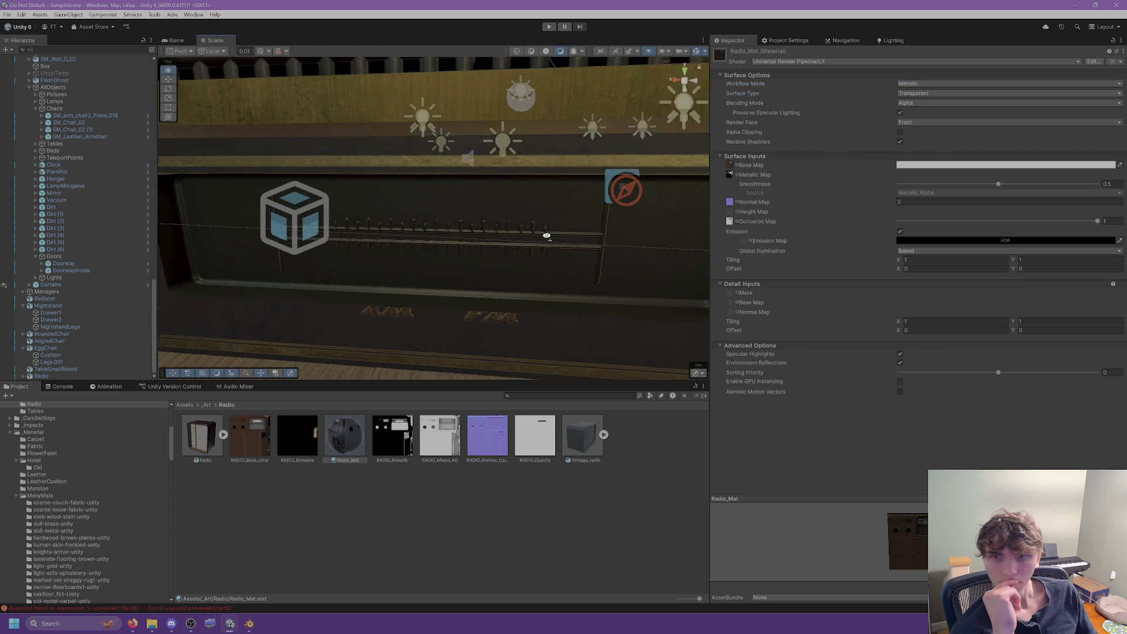
click(211, 450)
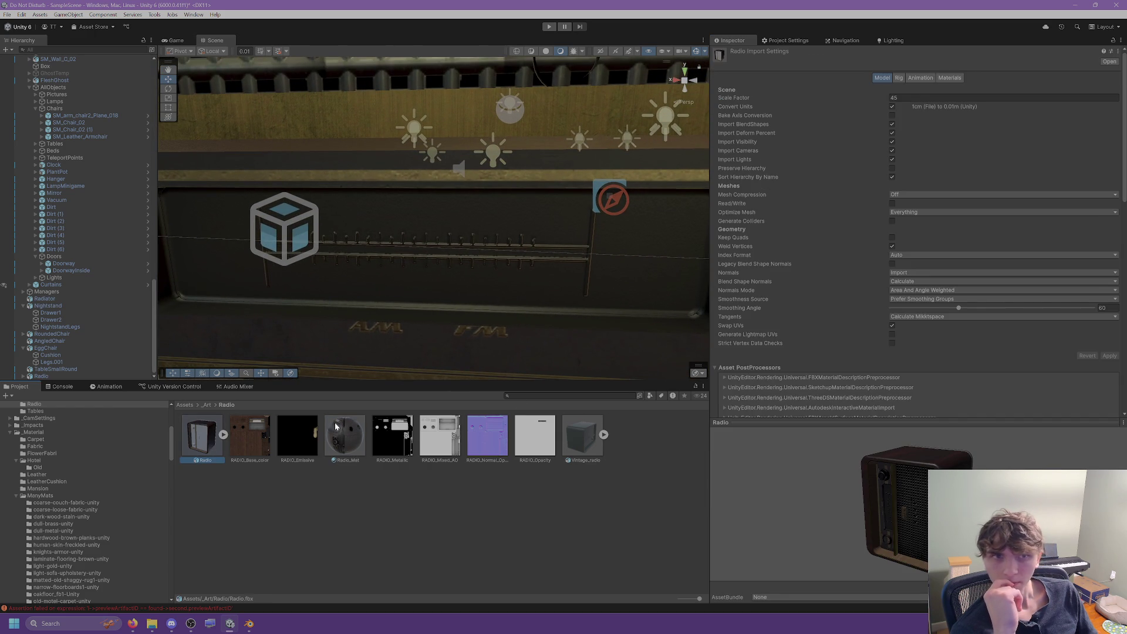
Inspect the Radio model's material remapping and locate PlasticRed_Mat.
click(950, 78)
click(920, 195)
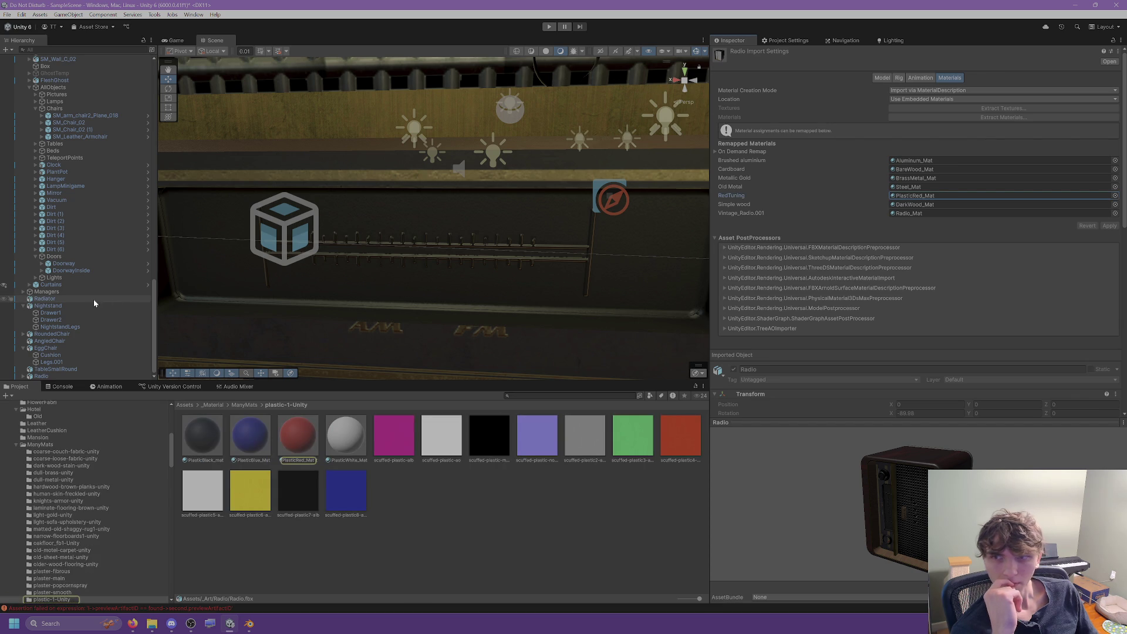
scroll(39, 369, down, 2)
Lower TunerDisplay to X 0.0315, Y 0.0053 on the dial, undoing a sideways nudge.
click(41, 363)
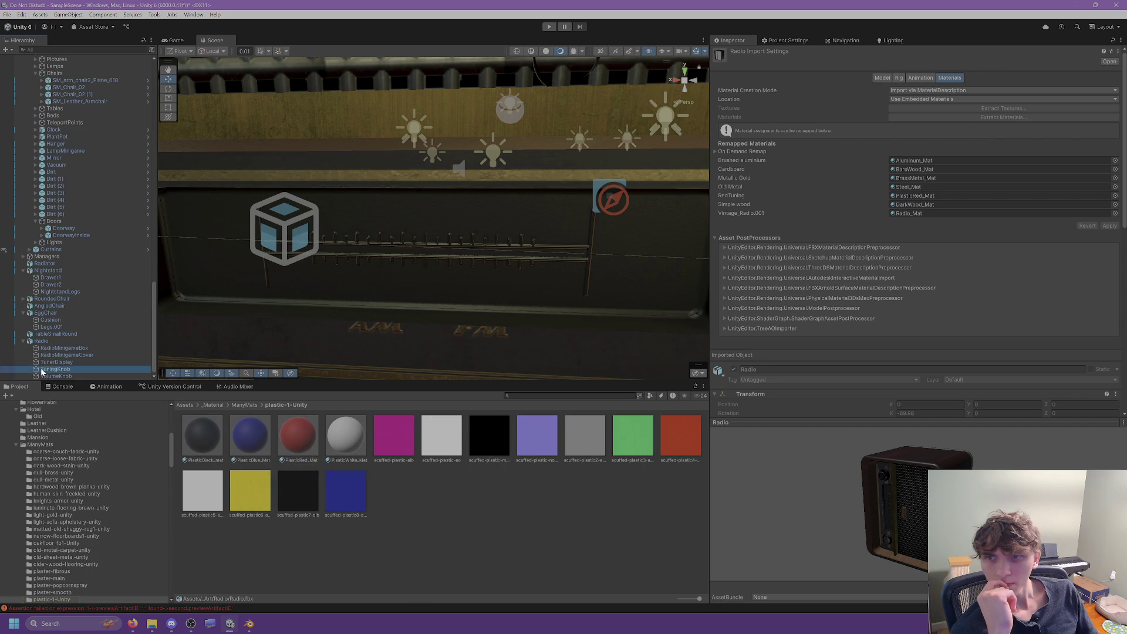
mouse_move(296, 251)
mouse_down()
mouse_move(422, 254)
mouse_move(282, 252)
mouse_move(282, 203)
mouse_move(265, 181)
mouse_up()
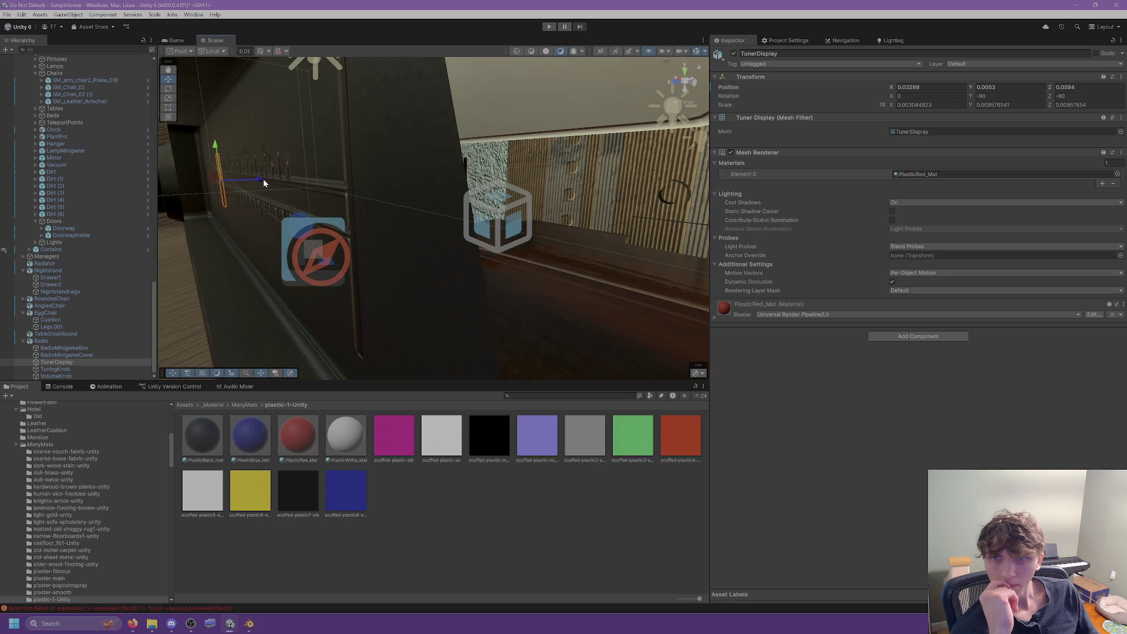
key(f)
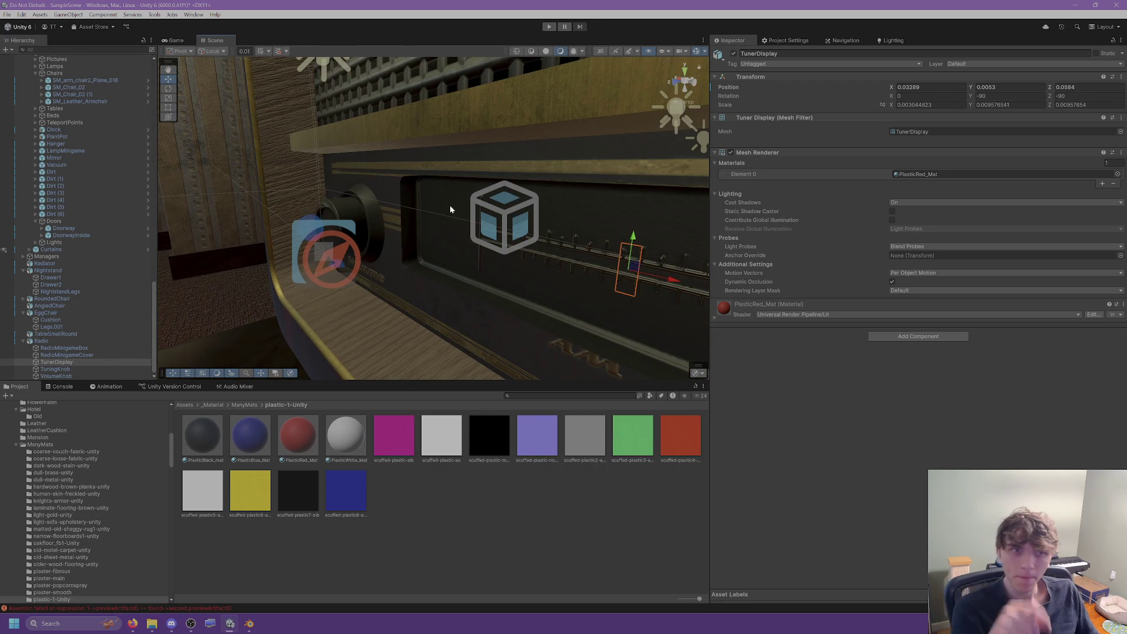
key(ctrl+z)
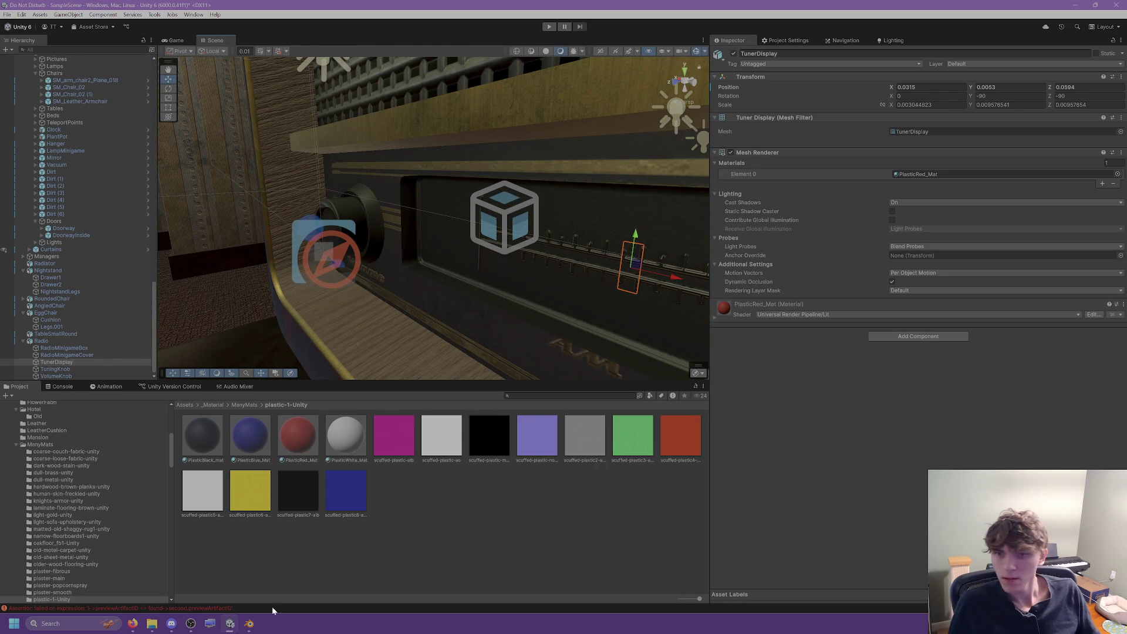
Bring Blender forward and dismiss the leftover file browser.
mouse_move(249, 624)
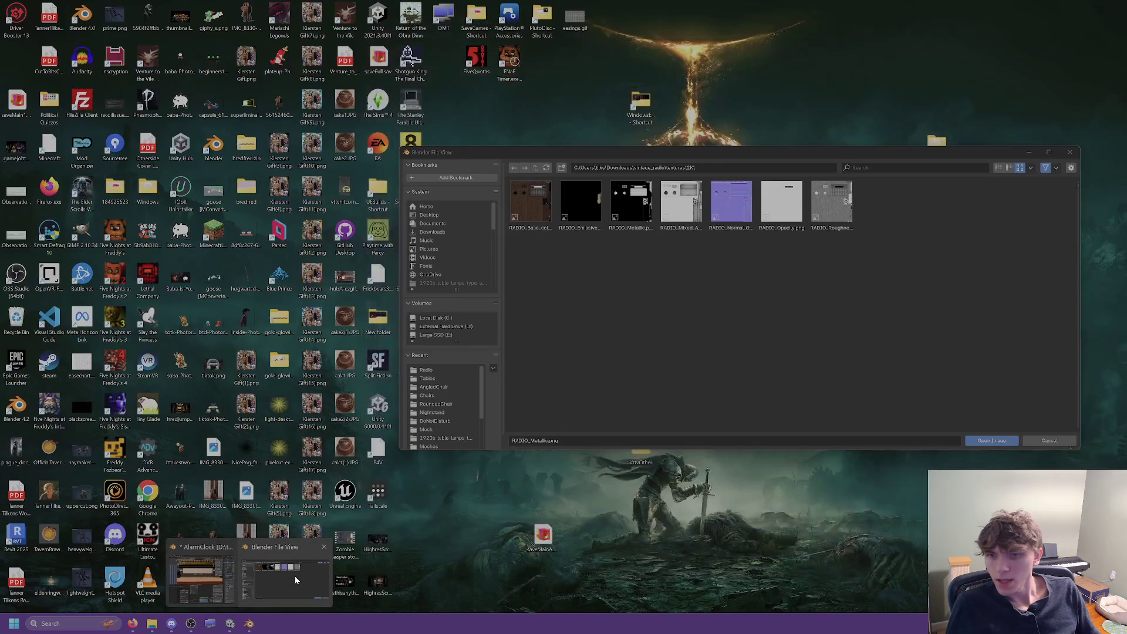
click(295, 578)
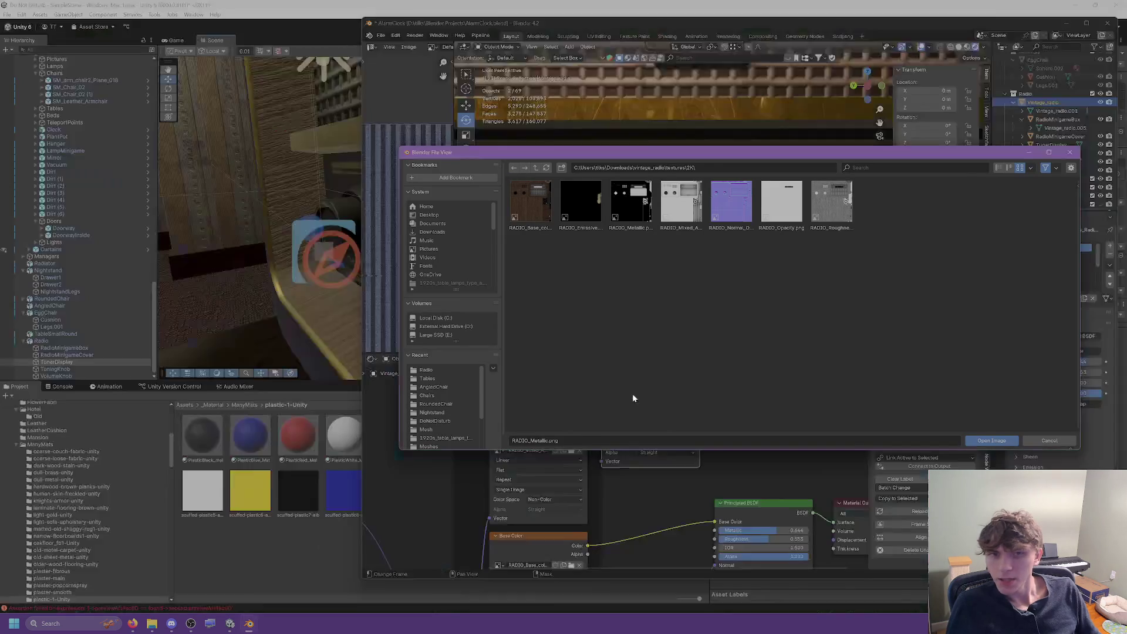
key(Escape)
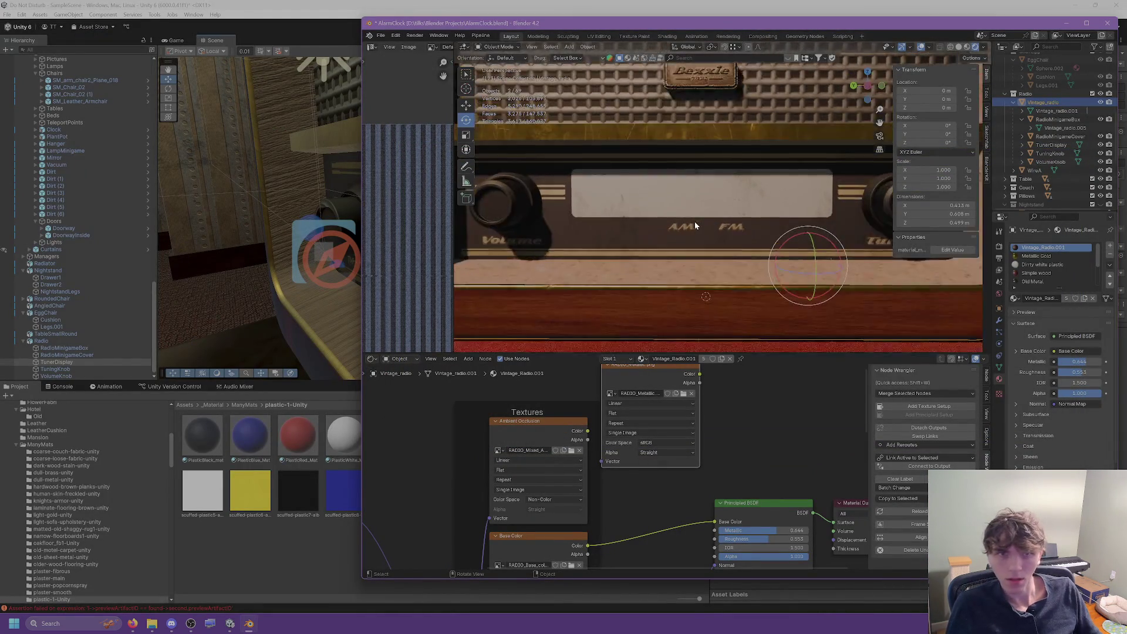
Wire RADIO_Metallic's Color into the Principled BSDF Metallic input, then add the tuner display to the selection.
click(695, 220)
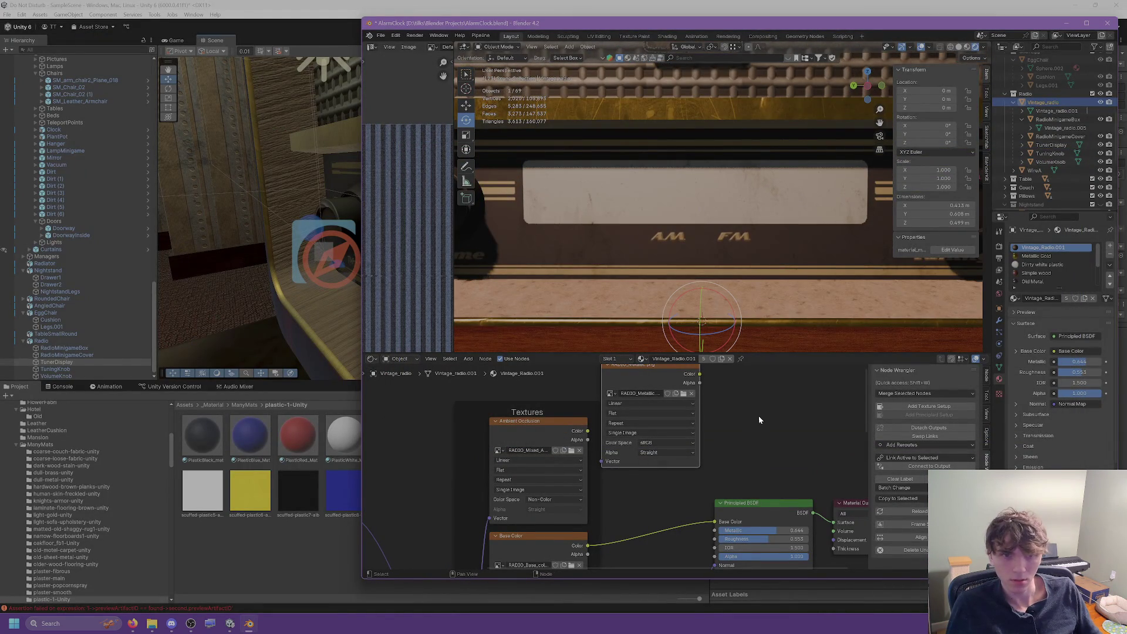
scroll(709, 409, down, 1)
drag(693, 381, 707, 525)
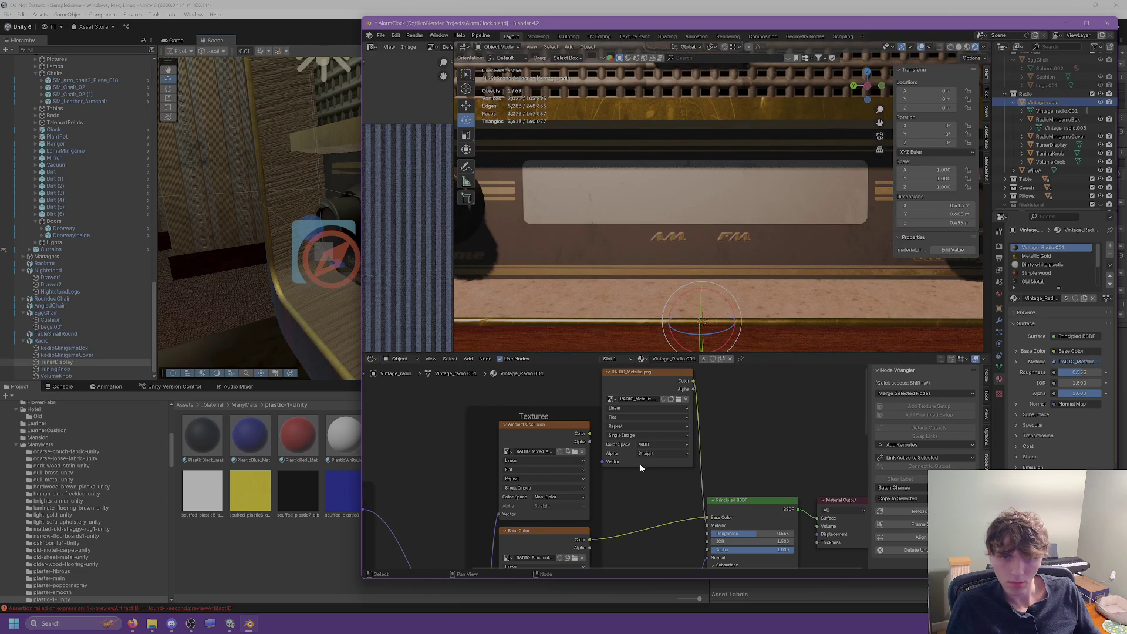
scroll(614, 489, down, 5)
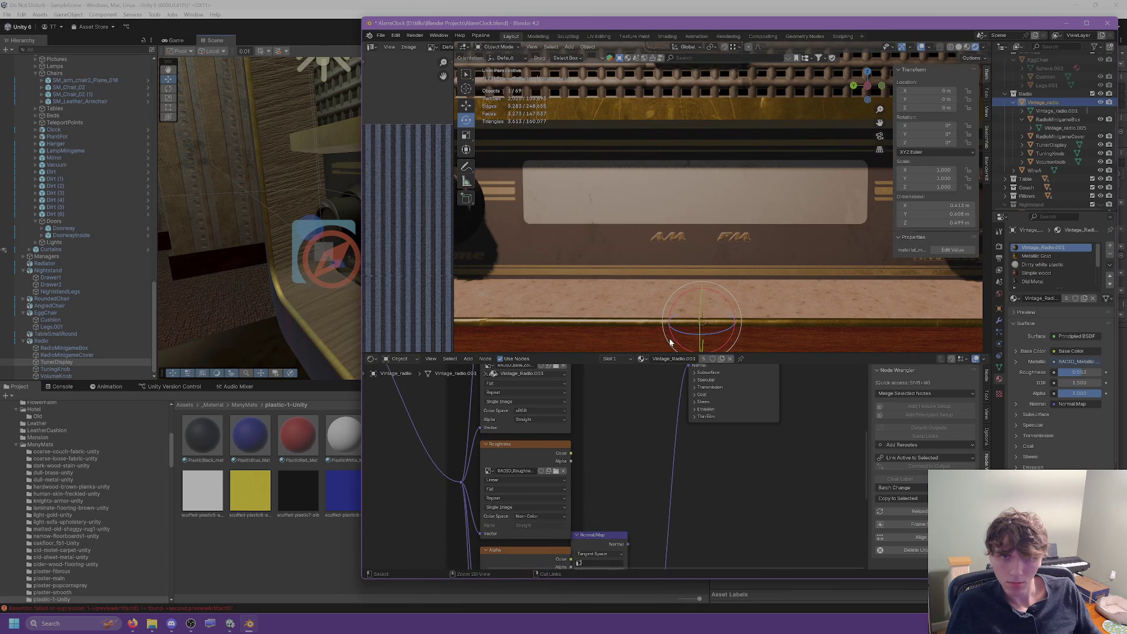
shift+click(673, 279)
Enter and leave Edit Mode on the dial, then undo to restore the Roughness and Alpha links.
key(Tab)
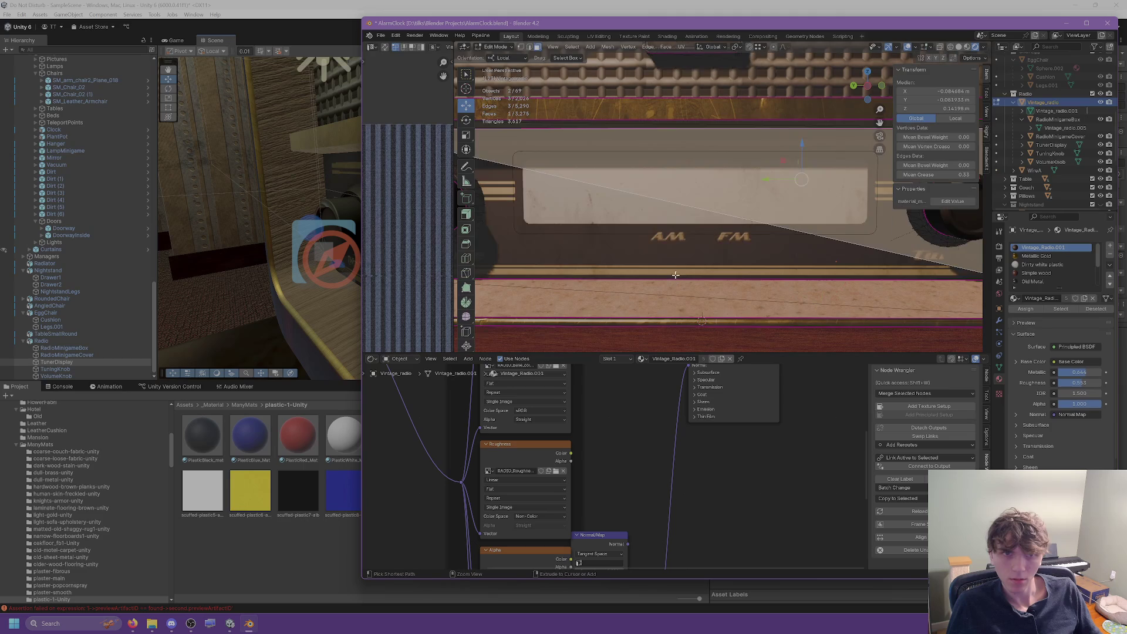
shift+click(678, 274)
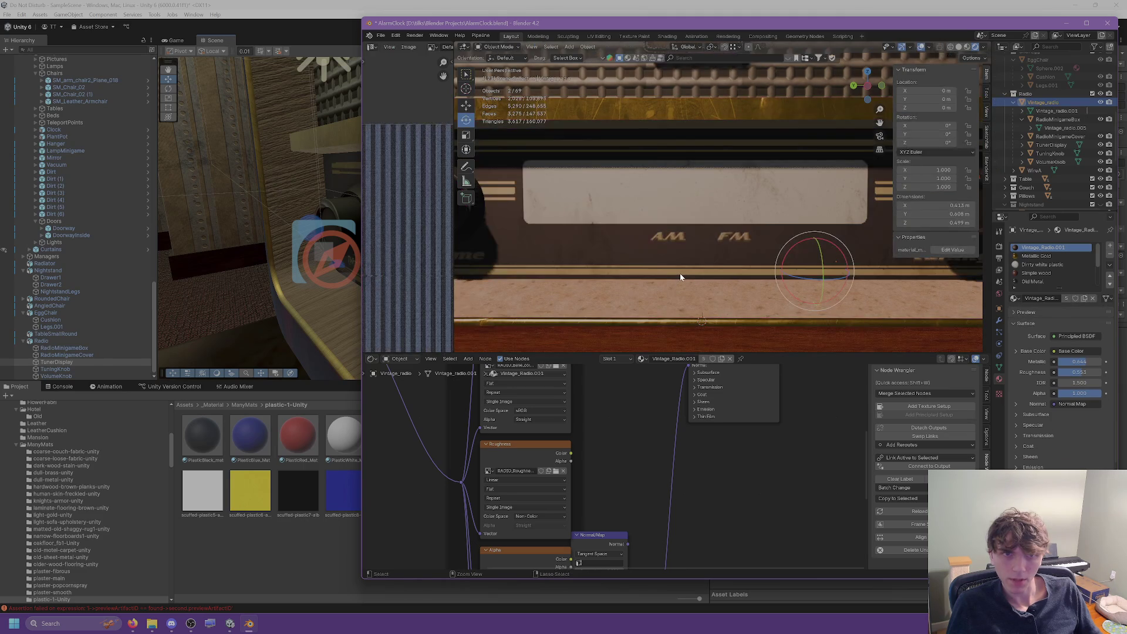
key(Tab)
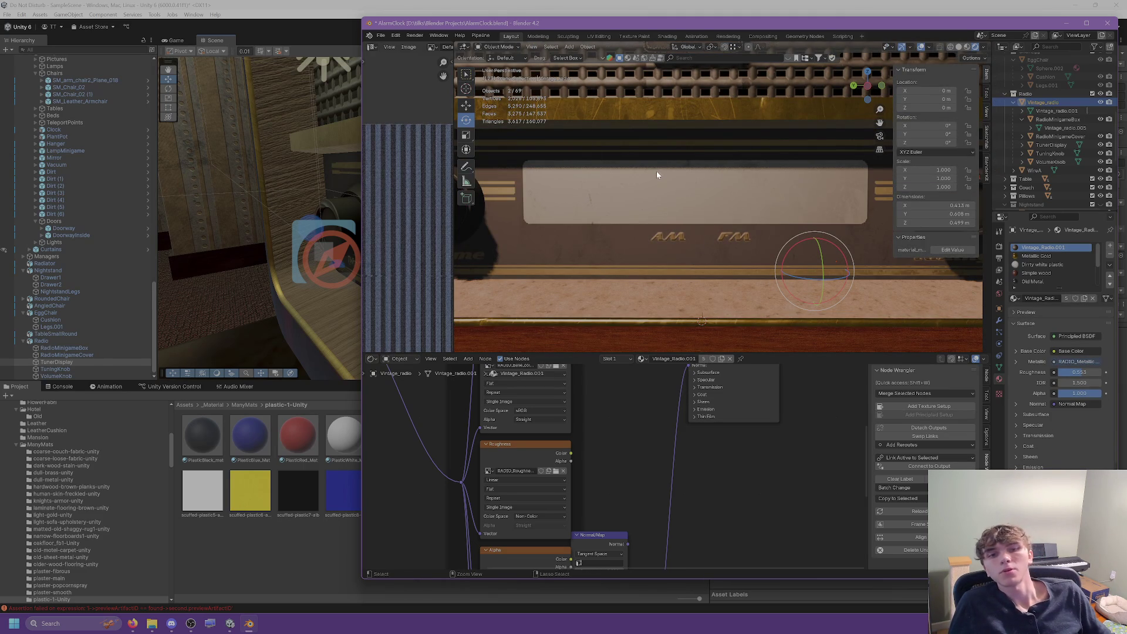
key(ctrl+z)
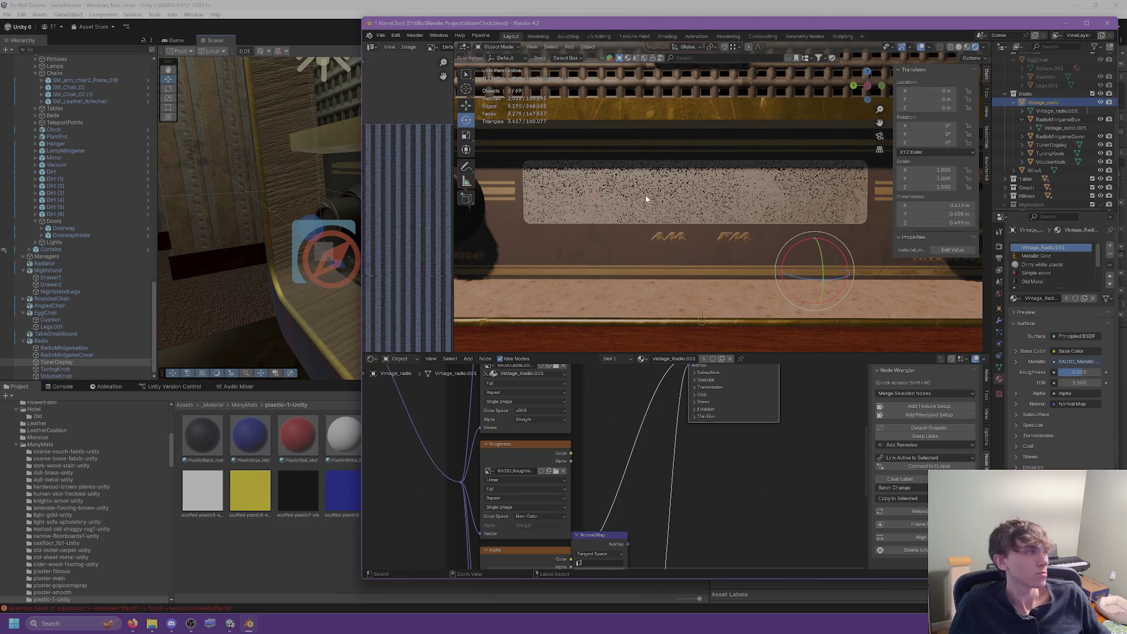
key(ctrl+z)
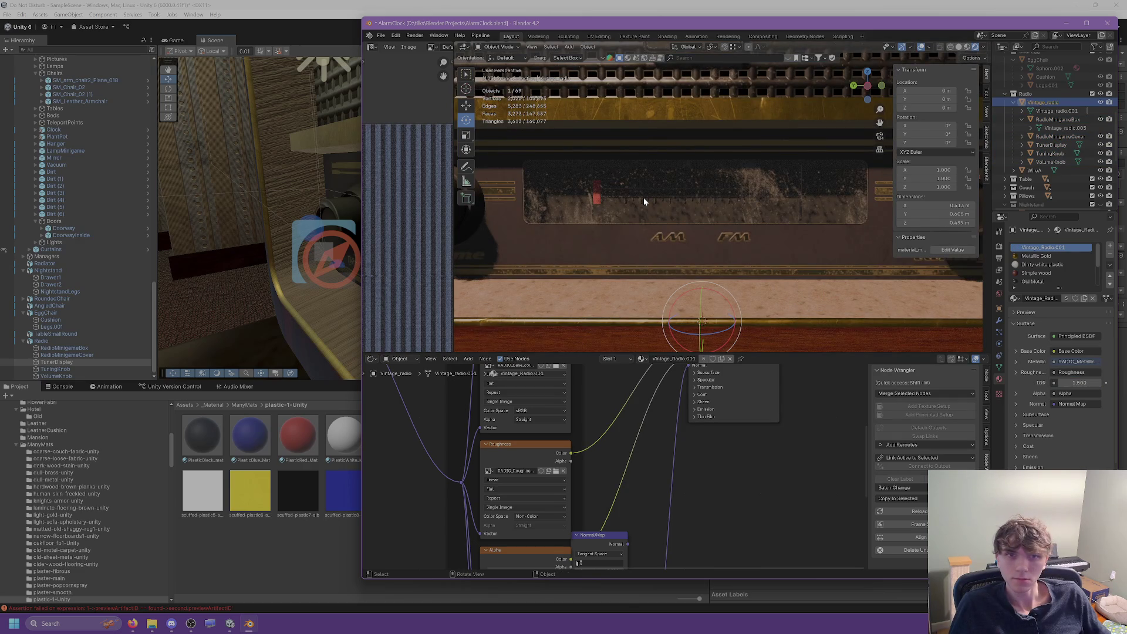
Review the texture nodes, then select the whole radio hierarchy and frame it from above.
drag(631, 384, 643, 513)
drag(600, 478, 614, 504)
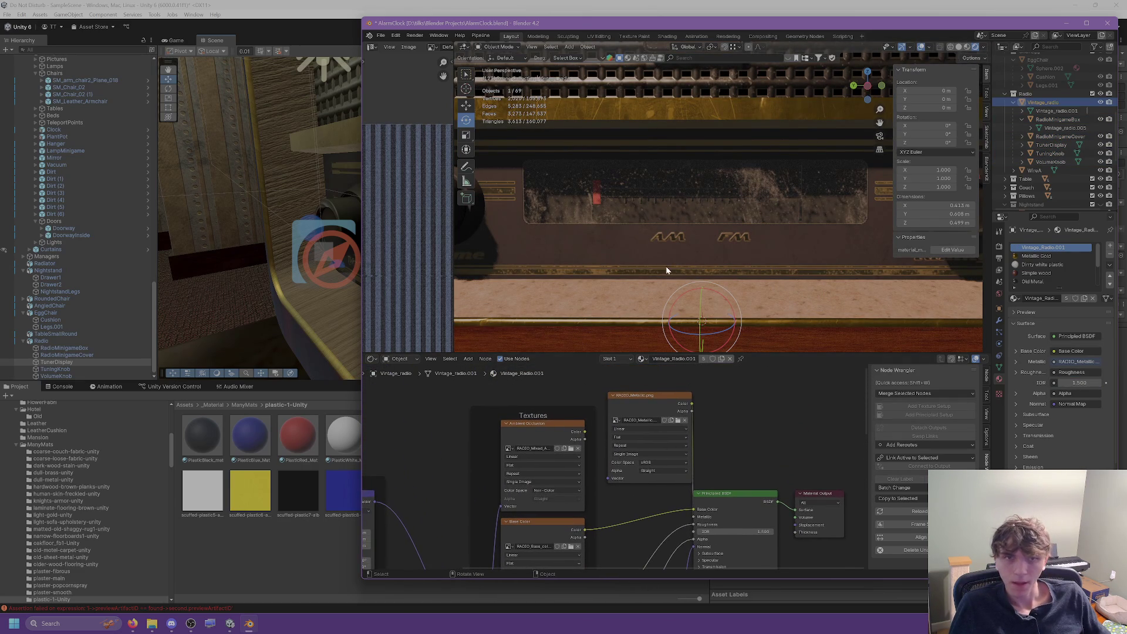
scroll(666, 266, down, 3)
scroll(636, 188, up, 5)
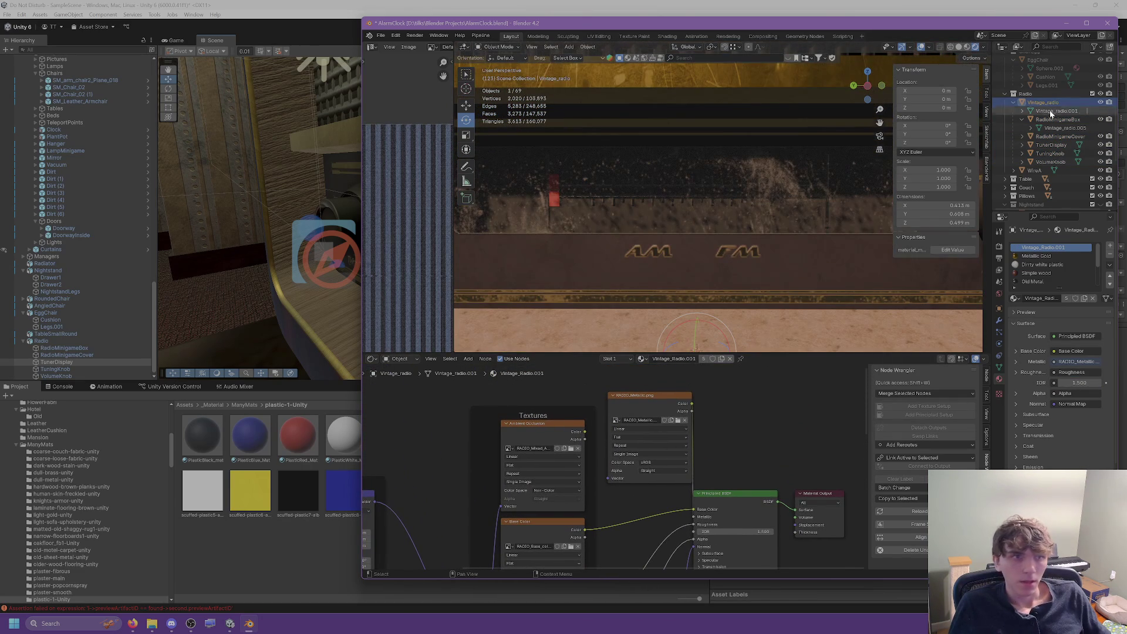
shift+click(1045, 162)
key(KP_Decimal)
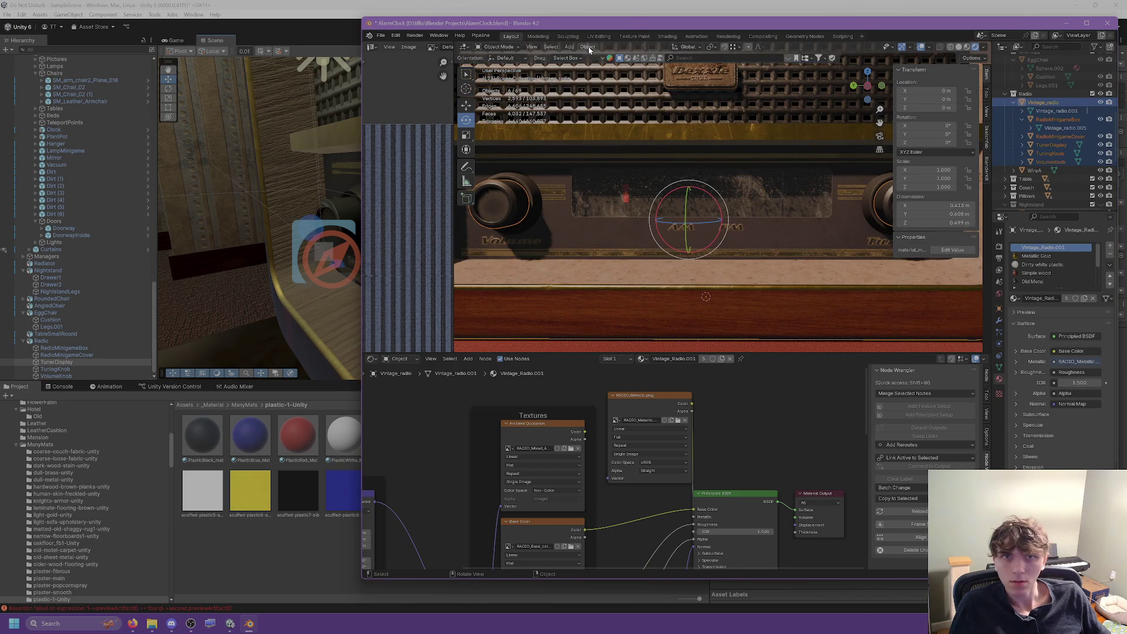
mouse_move(739, 173)
mouse_down()
mouse_move(744, 188)
mouse_move(728, 175)
mouse_up()
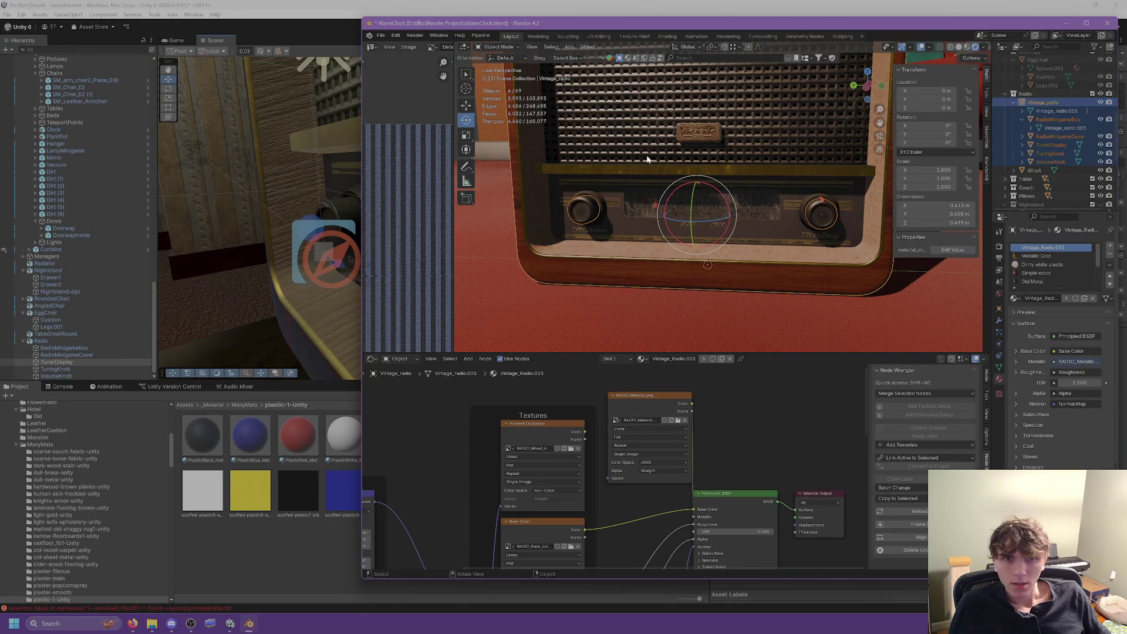
scroll(689, 175, down, 2)
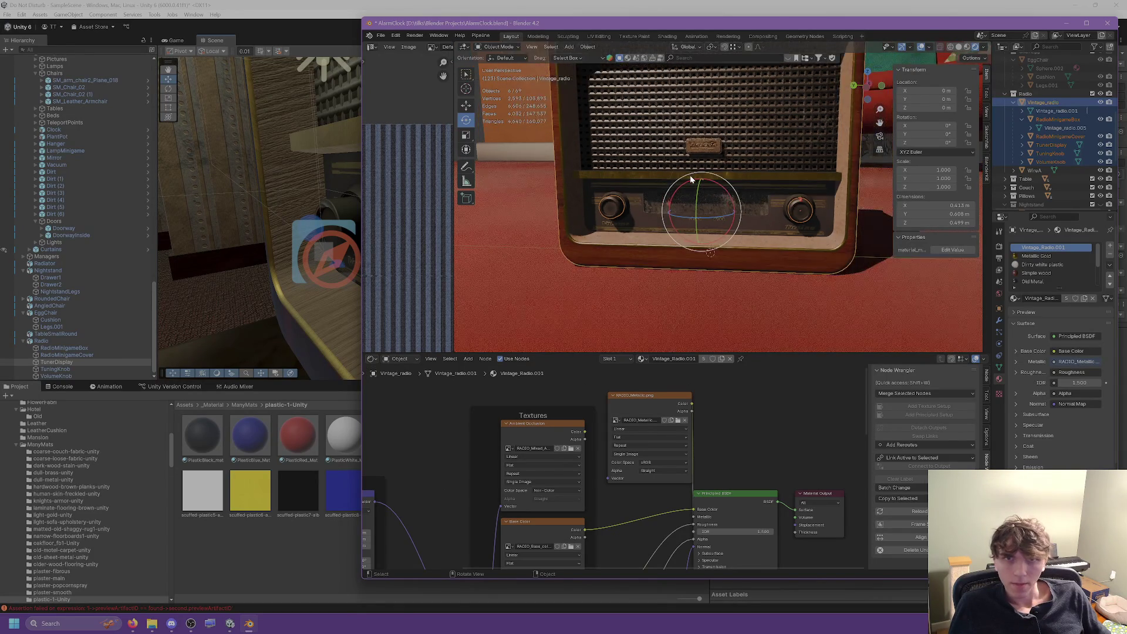
Flip the radio mesh's normals in Edit Mode and save AlarmClock.blend.
key(Tab)
click(614, 48)
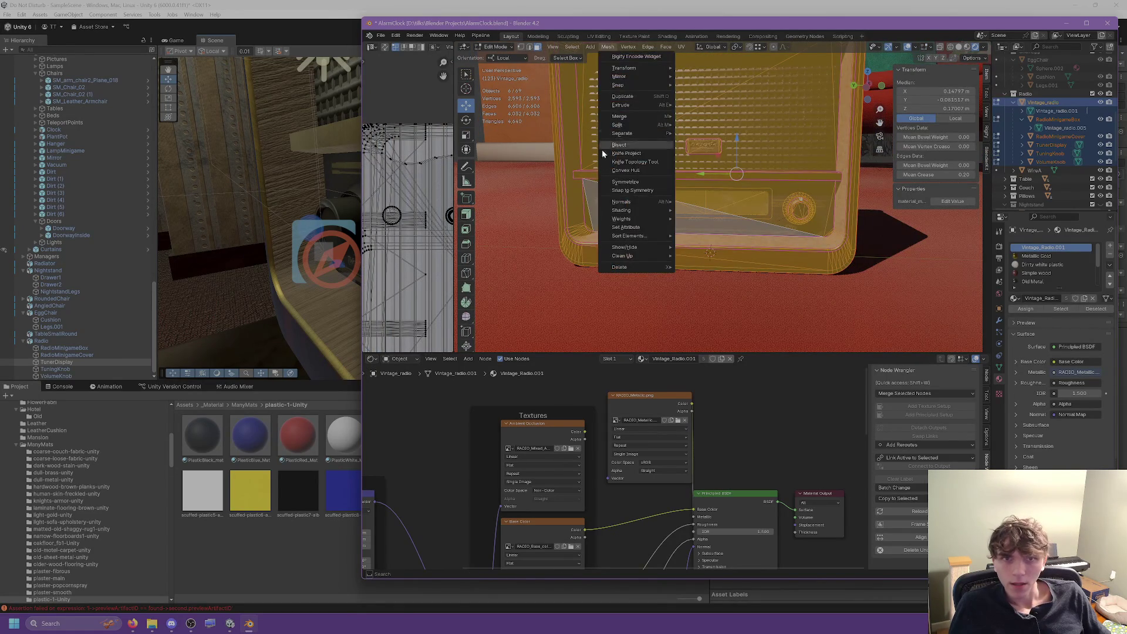
click(694, 202)
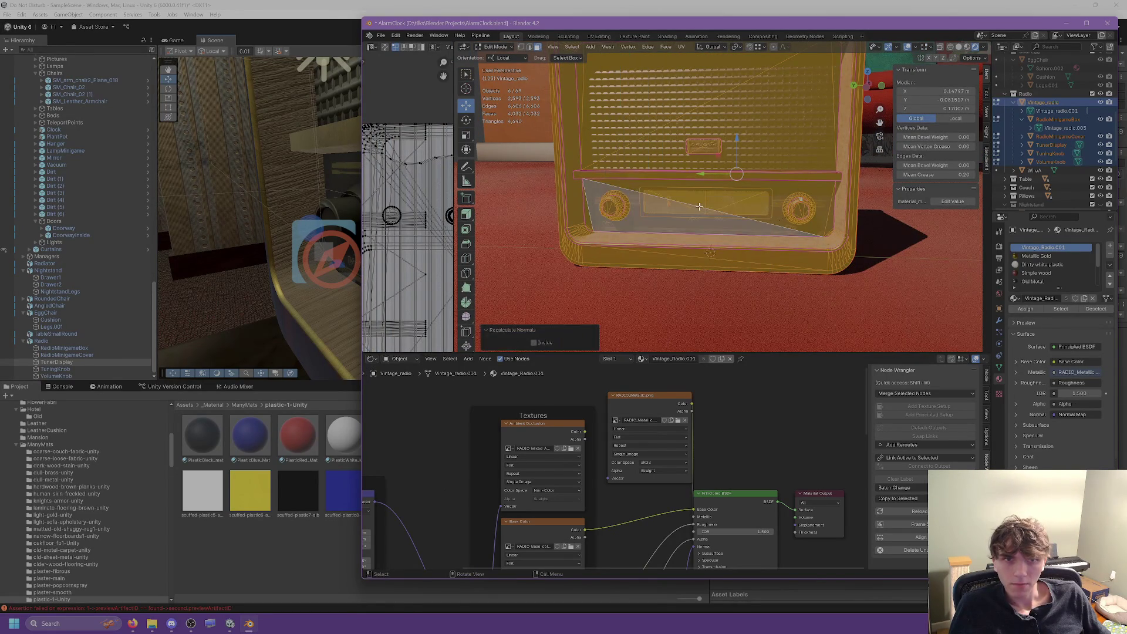
key(Tab)
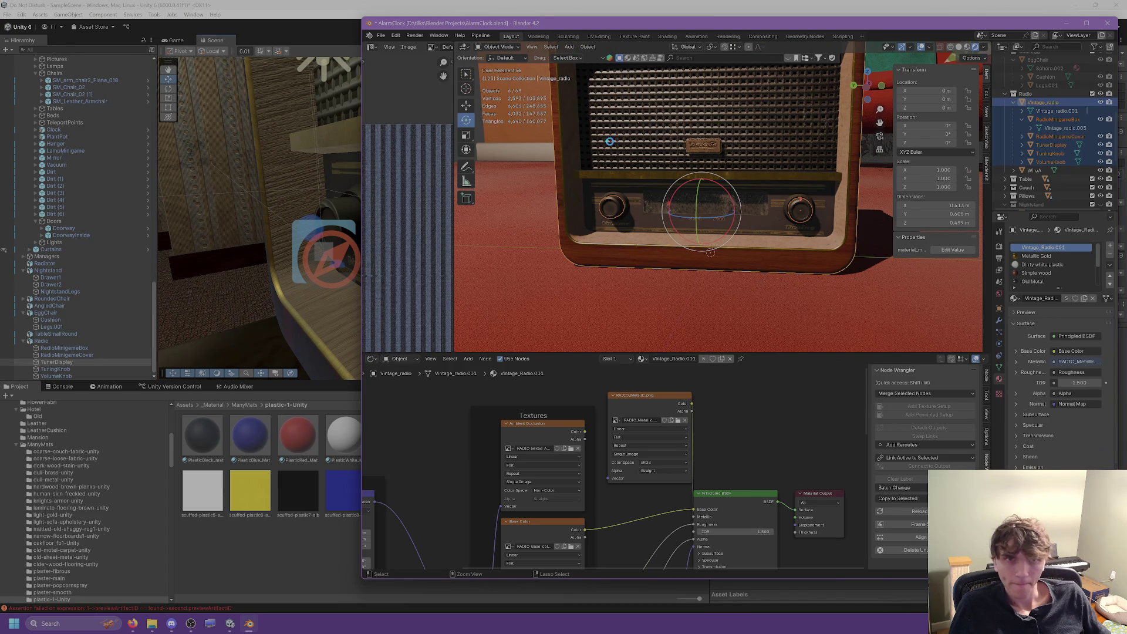
key(ctrl+s)
Export the radio as FBX, overwriting Radio.fbx in the Unity project's Radio folder.
click(384, 37)
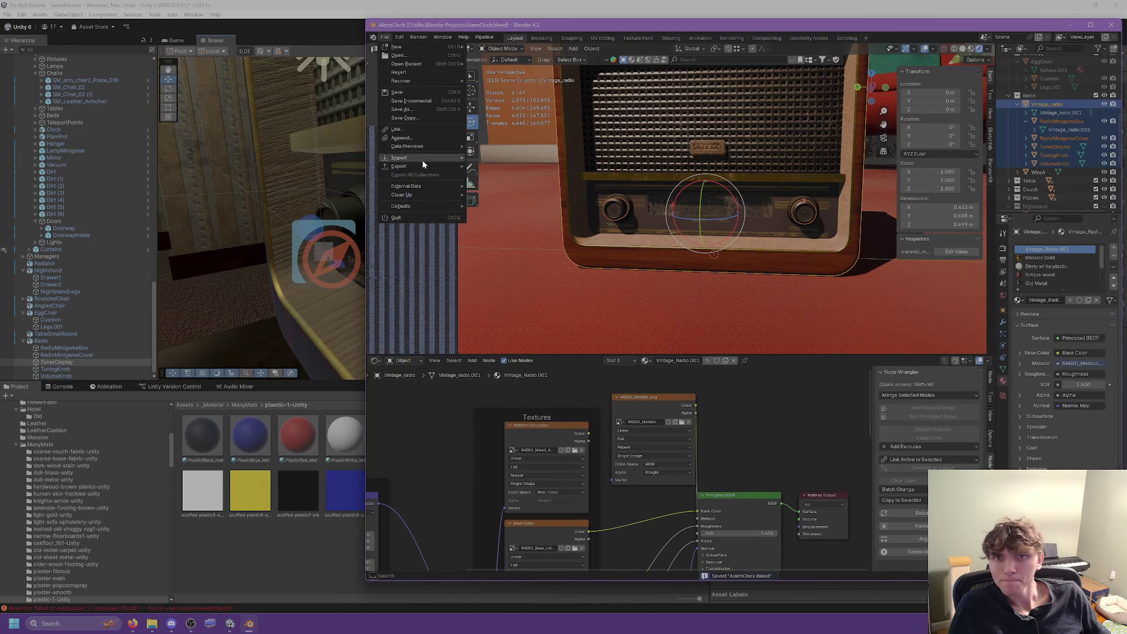
mouse_move(411, 166)
click(500, 239)
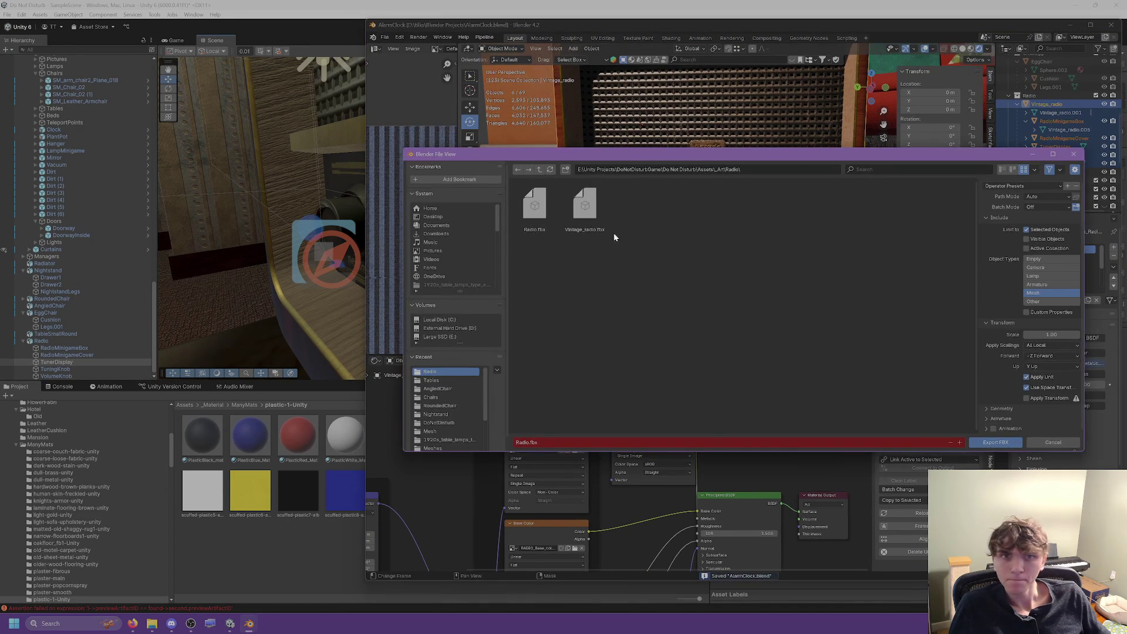
click(534, 206)
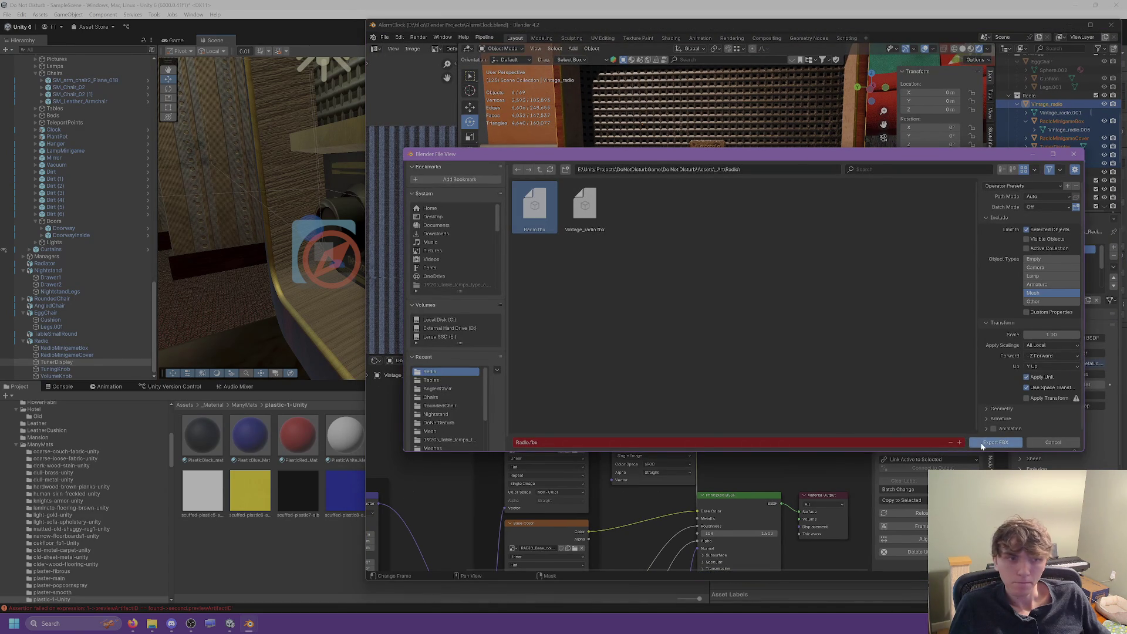
click(996, 442)
click(298, 247)
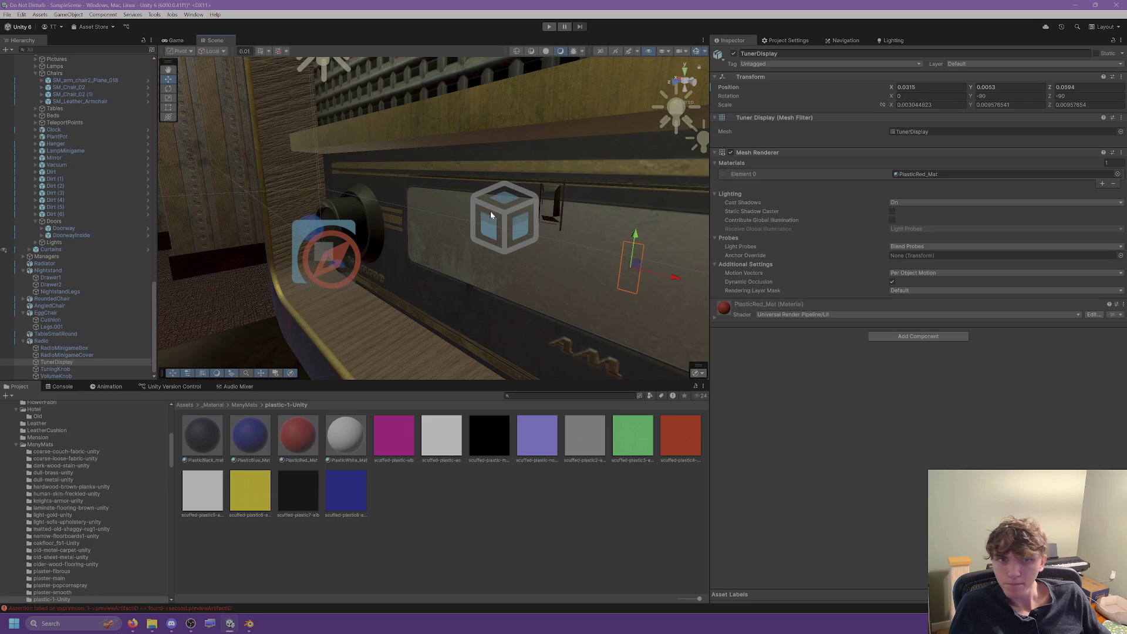
Inspect the tuner display in the Scene view, test-moving TunerDisplay on X and undoing, then return to Blender.
drag(491, 215, 610, 227)
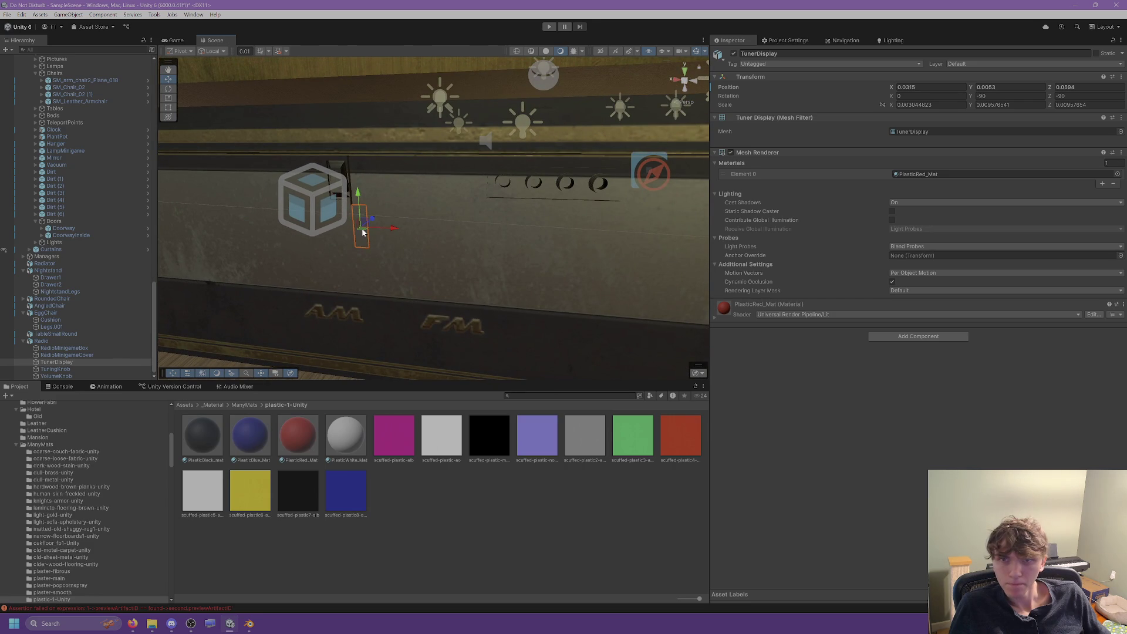
mouse_move(364, 233)
mouse_down()
mouse_move(259, 294)
mouse_move(170, 326)
mouse_move(121, 277)
mouse_up()
key(f)
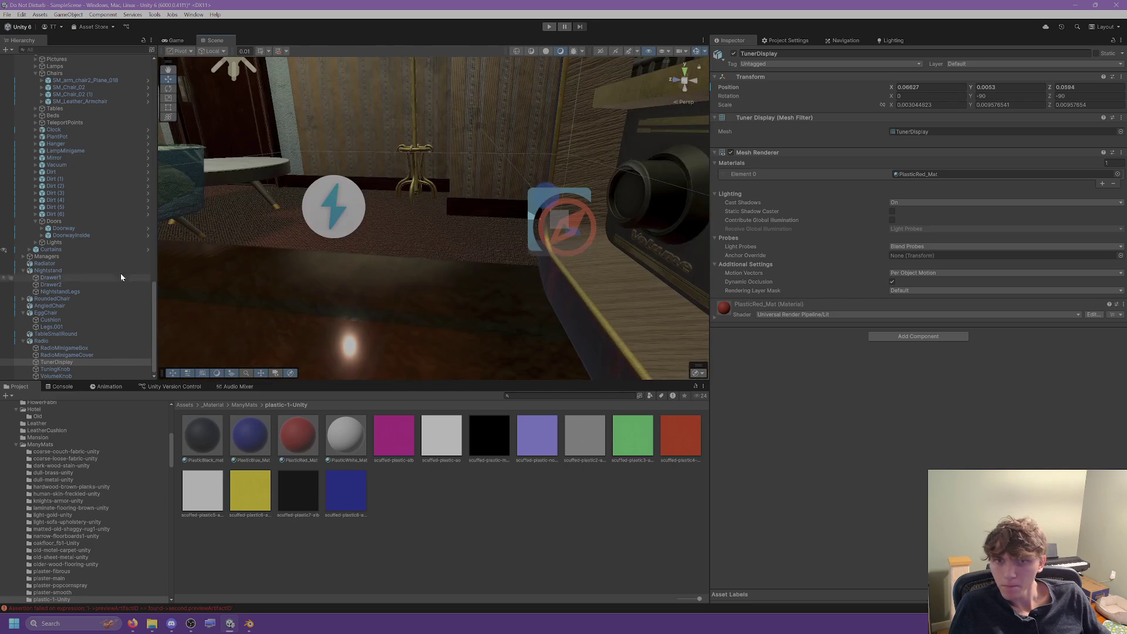
mouse_move(241, 269)
mouse_down()
mouse_move(294, 267)
mouse_move(232, 235)
mouse_move(291, 228)
mouse_move(521, 288)
mouse_up()
key(ctrl+z)
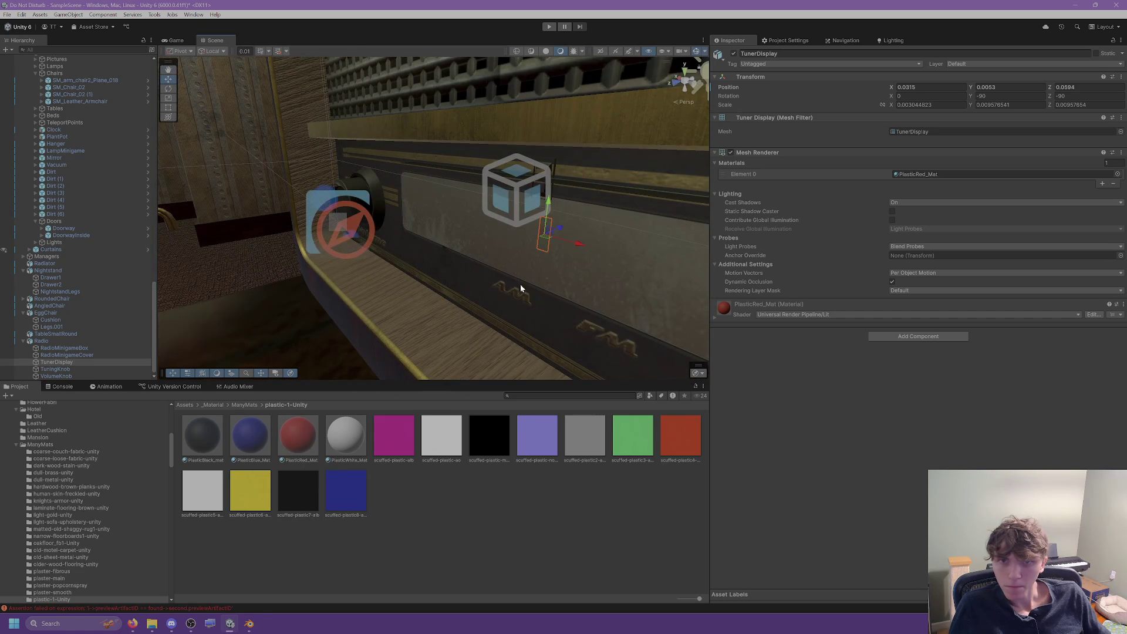
click(250, 623)
scroll(705, 223, up, 2)
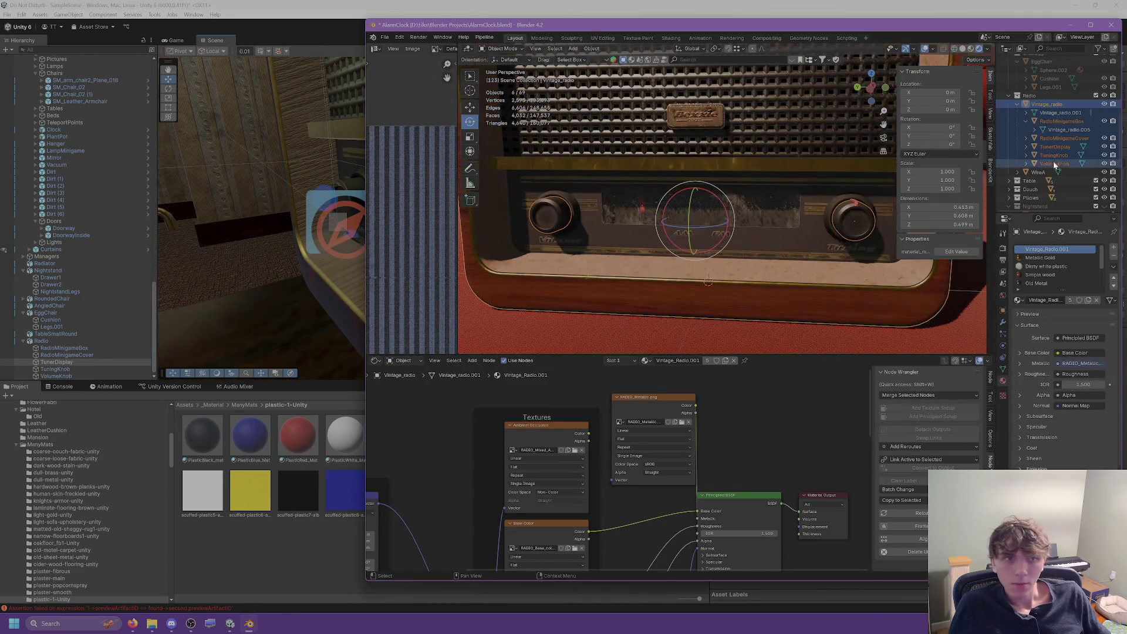
Flip the TunerDisplay object's normals and save AlarmClock.blend.
click(1054, 147)
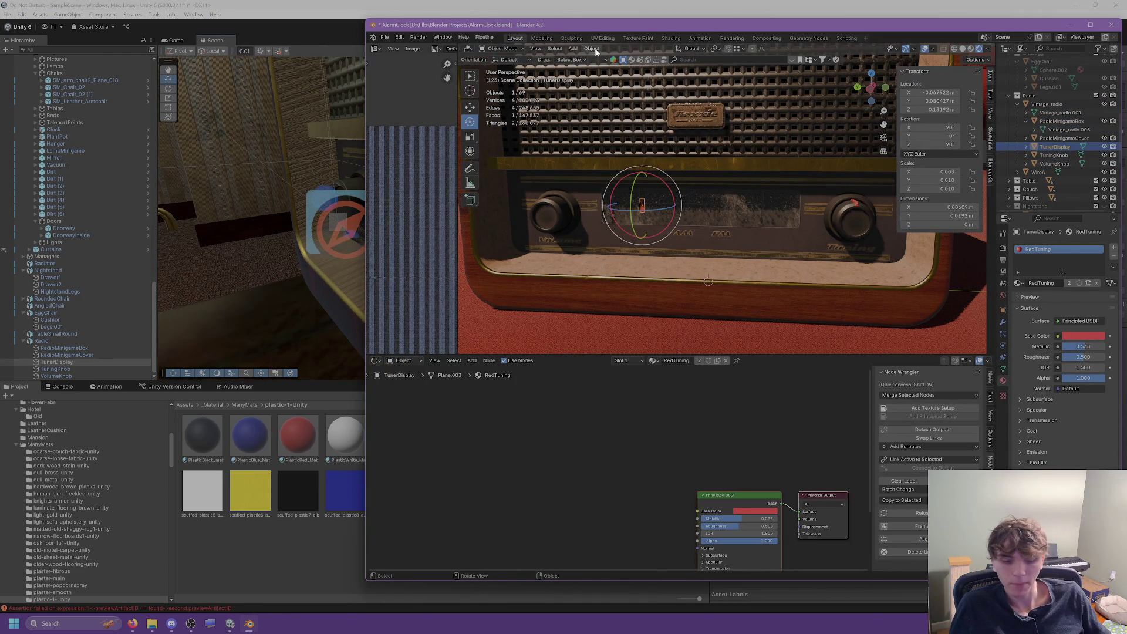
key(Tab)
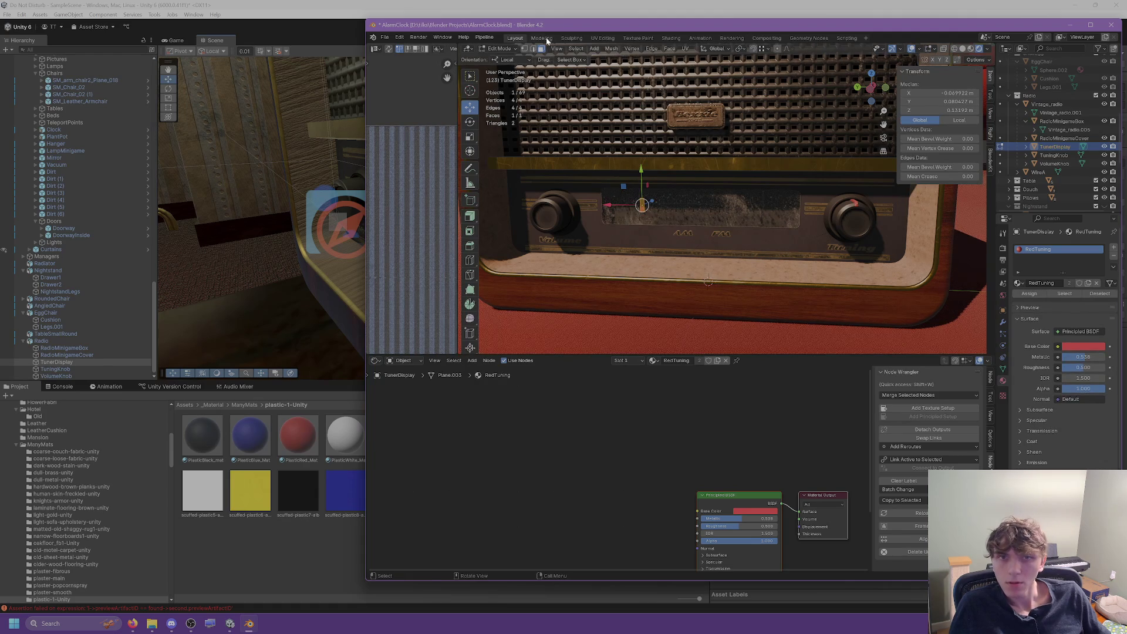
click(612, 48)
mouse_move(622, 204)
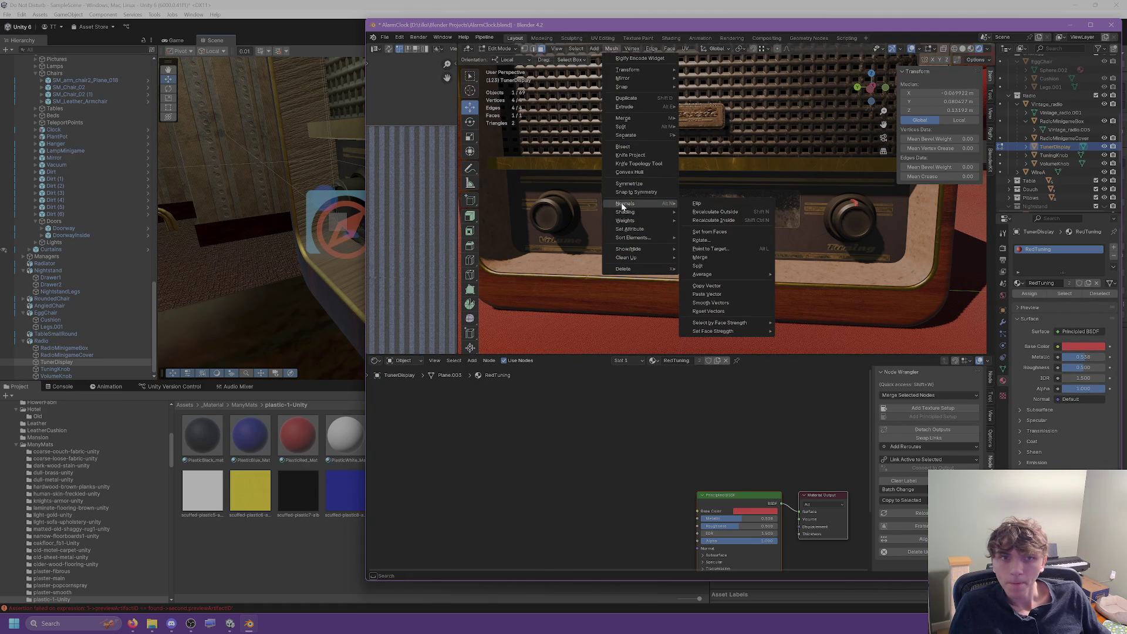
click(685, 203)
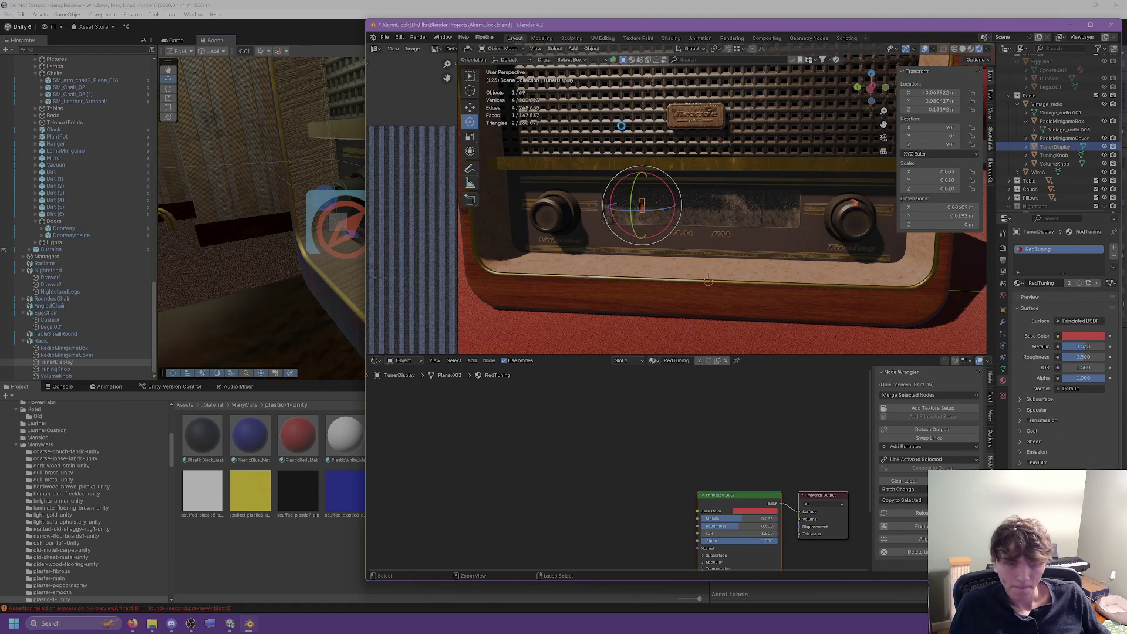
key(ctrl+s)
Export the current selection as FBX over Radio.fbx.
click(385, 37)
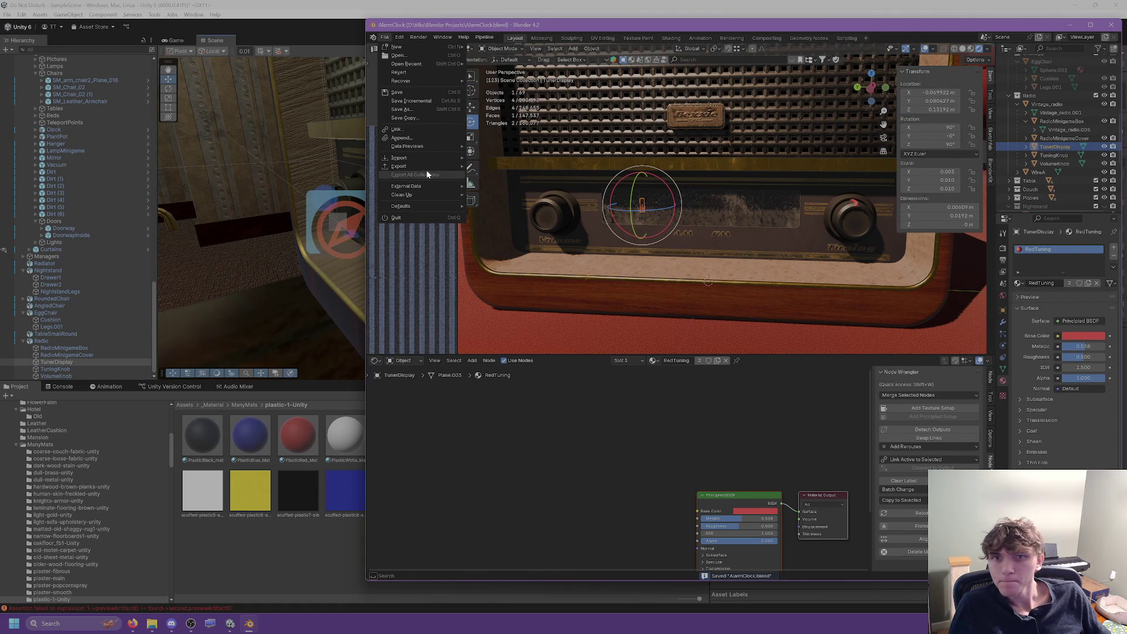
mouse_move(427, 167)
click(499, 244)
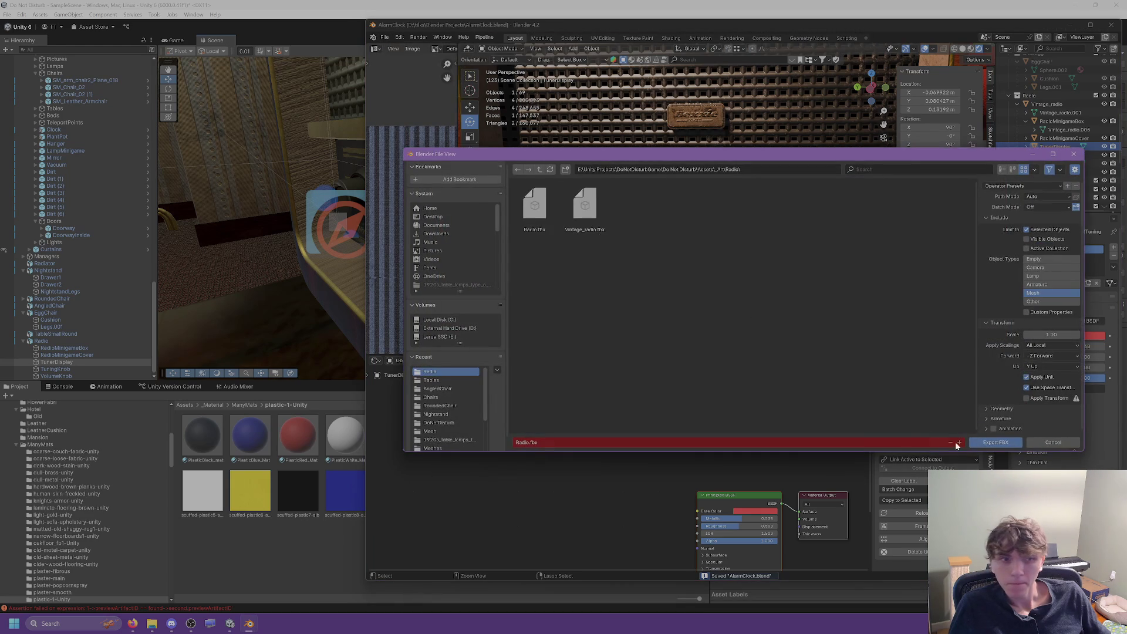
click(992, 440)
Check the updated radio import in Unity, then return to Blender.
key(alt+Tab)
scroll(505, 220, down, 10)
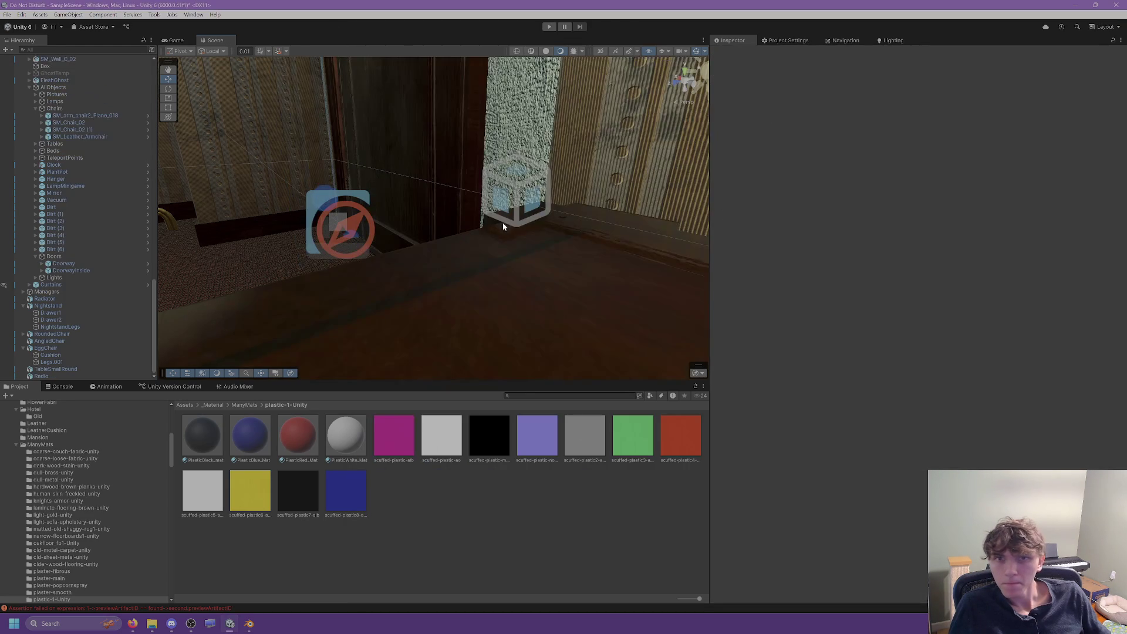
scroll(504, 218, up, 5)
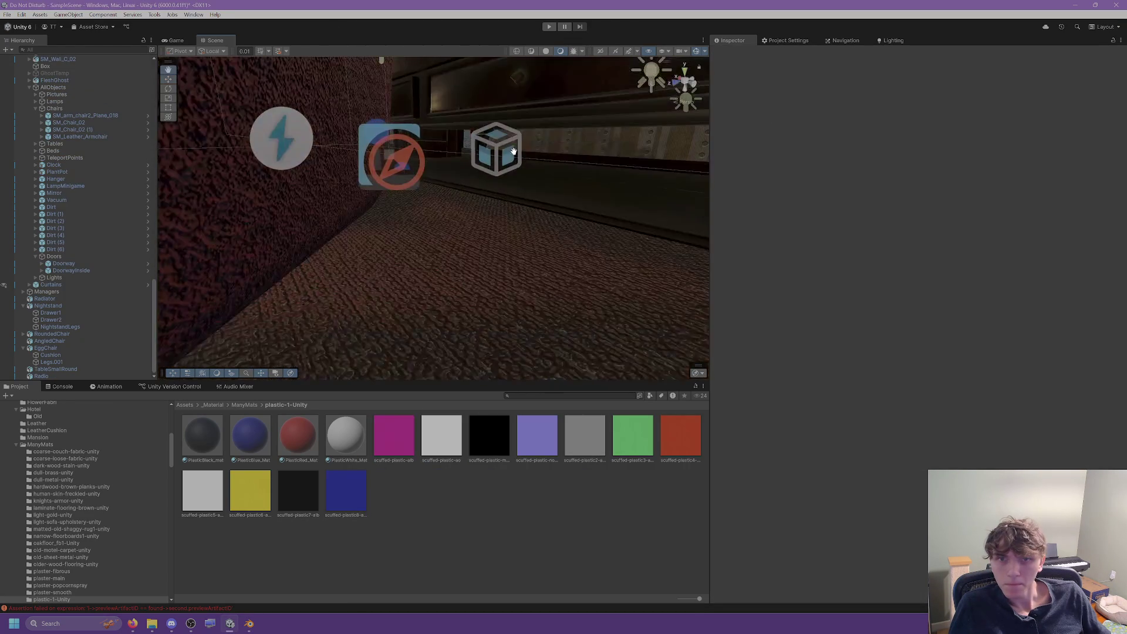
scroll(493, 215, down, 5)
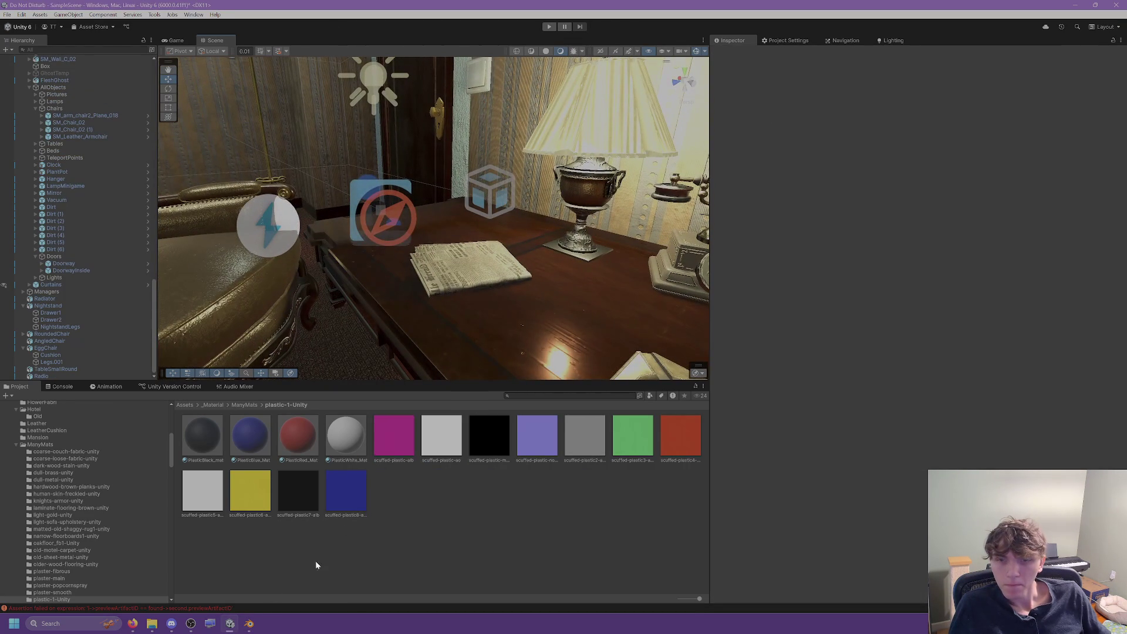
key(alt+Tab)
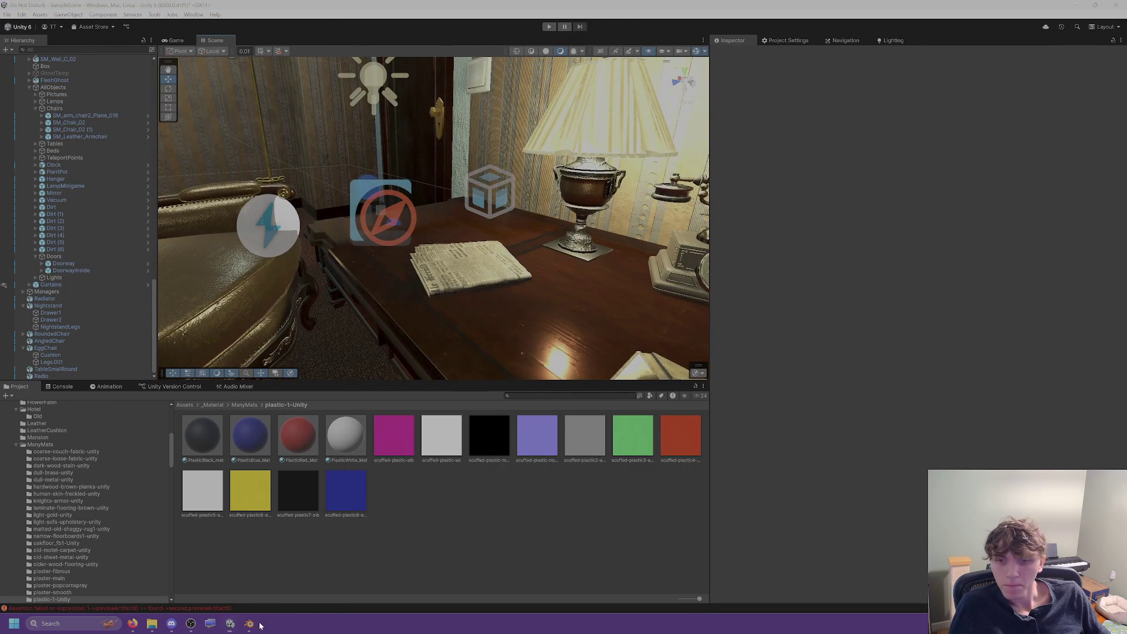
Select Vintage_radio with all its parts and re-export it as FBX over Radio.fbx.
click(1047, 103)
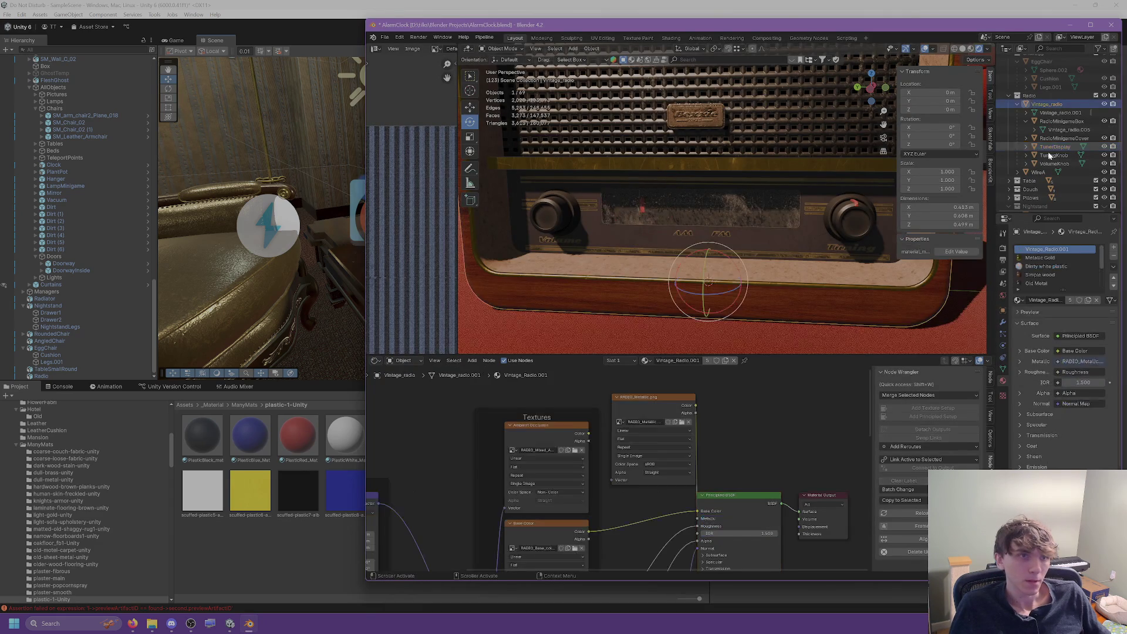
click(384, 38)
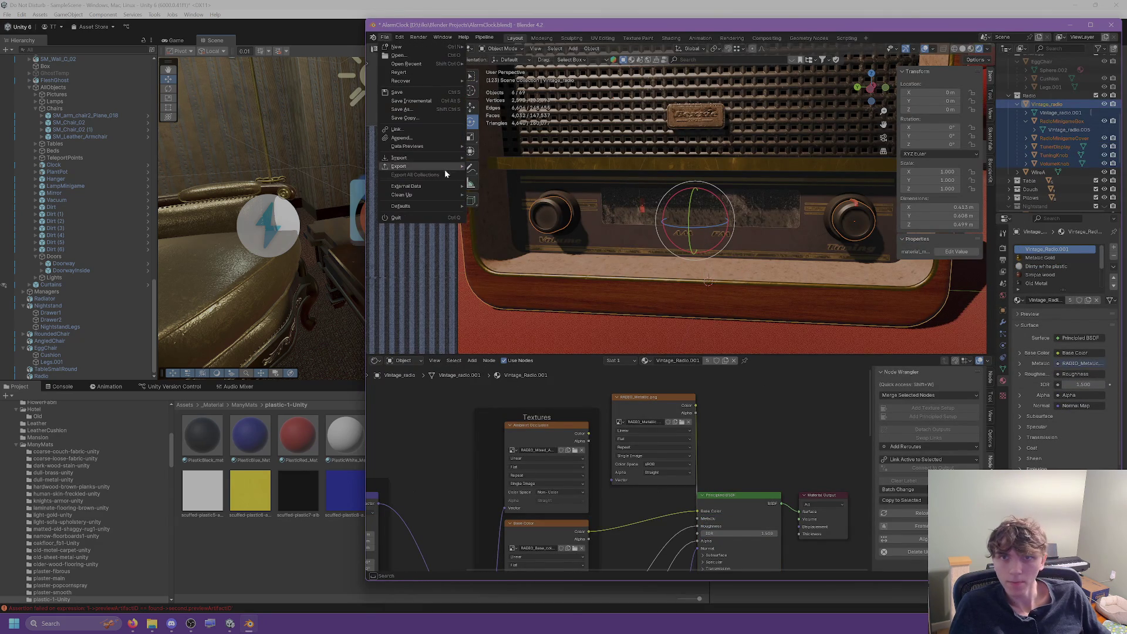
mouse_move(448, 166)
click(510, 245)
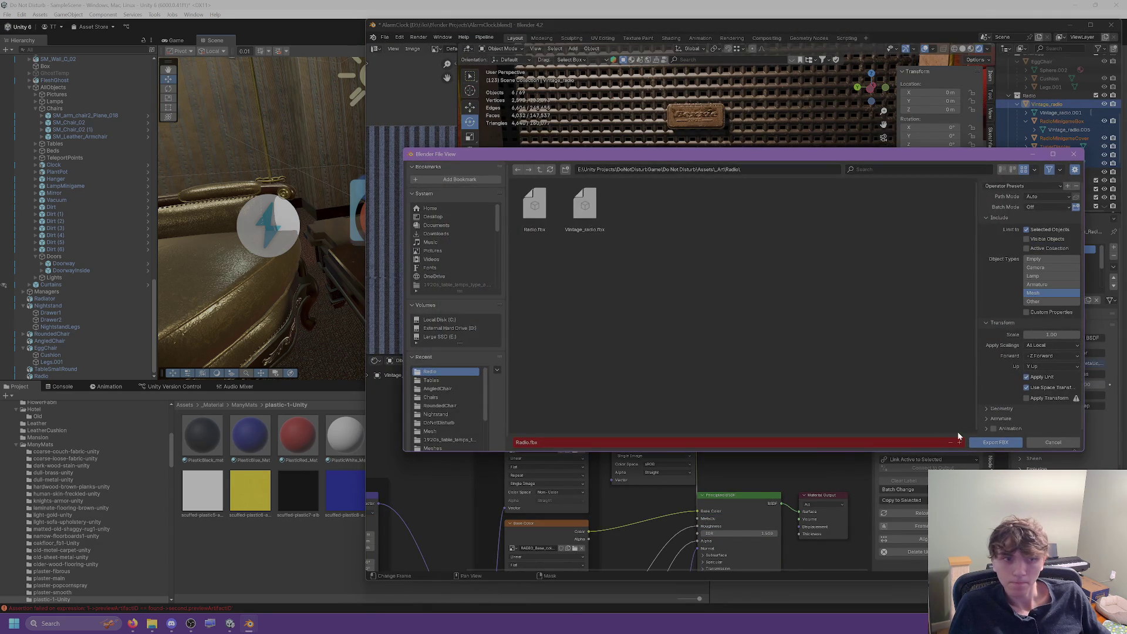
click(995, 442)
key(alt+Tab)
scroll(455, 160, up, 5)
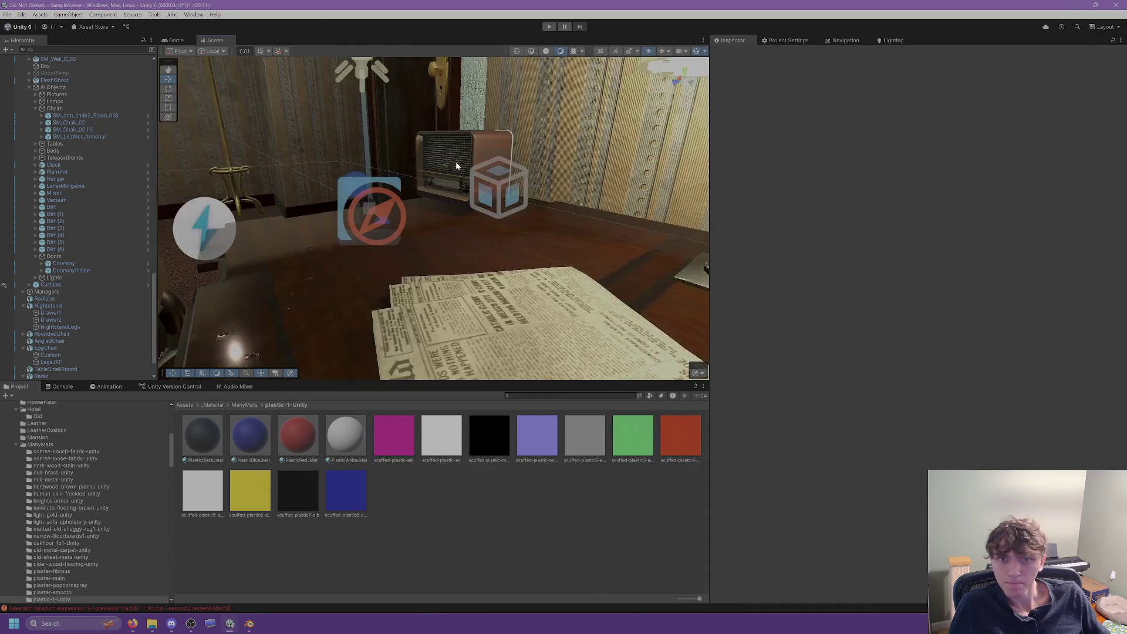
mouse_move(434, 136)
mouse_down()
mouse_move(437, 148)
mouse_move(520, 156)
mouse_move(443, 174)
mouse_move(301, 146)
mouse_move(315, 156)
mouse_move(322, 146)
mouse_up()
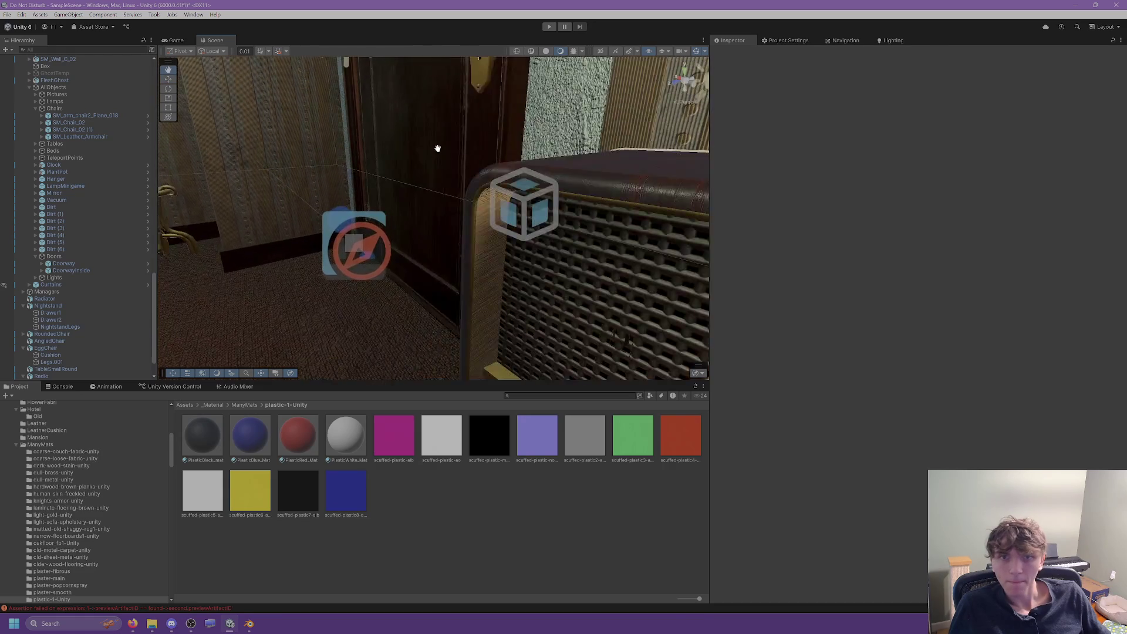
scroll(437, 148, up, 5)
click(468, 156)
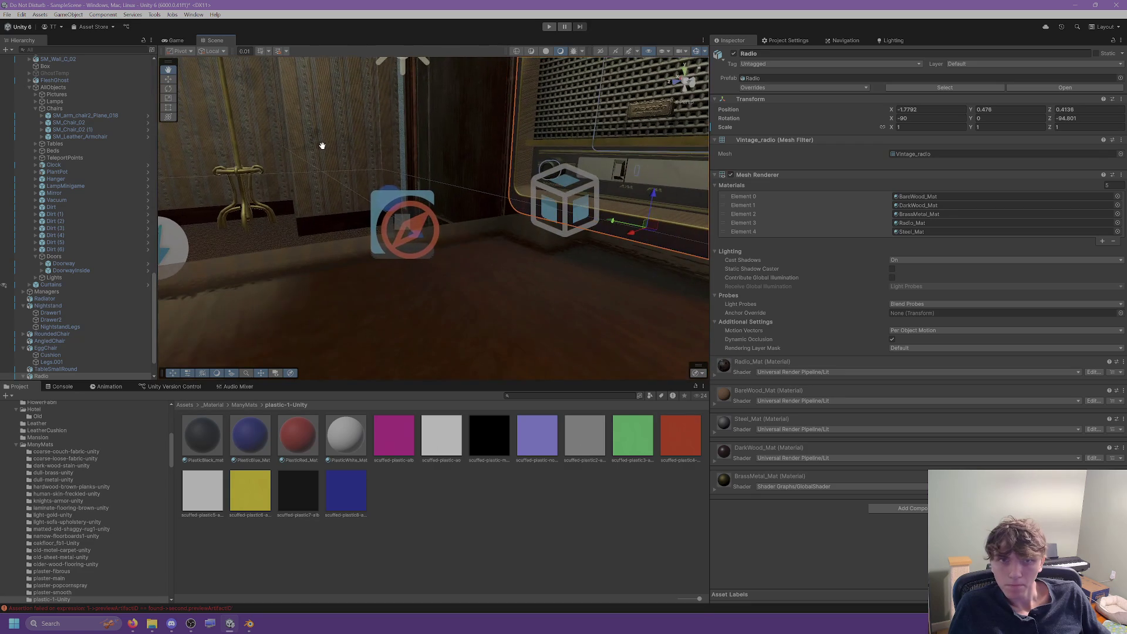
scroll(75, 334, down, 3)
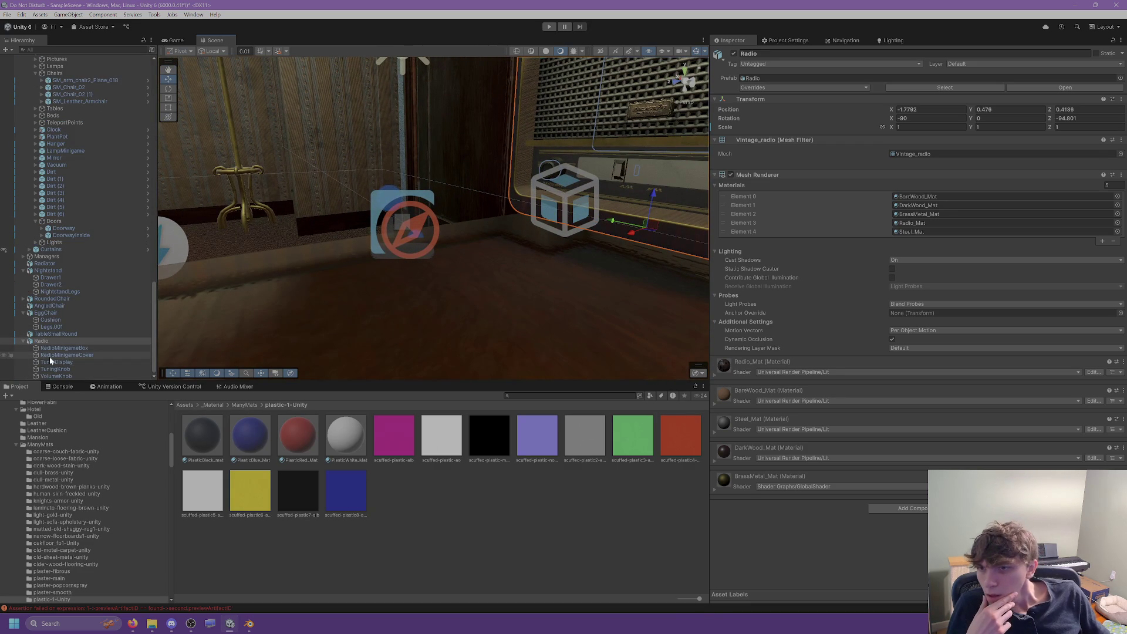
click(53, 363)
key(f)
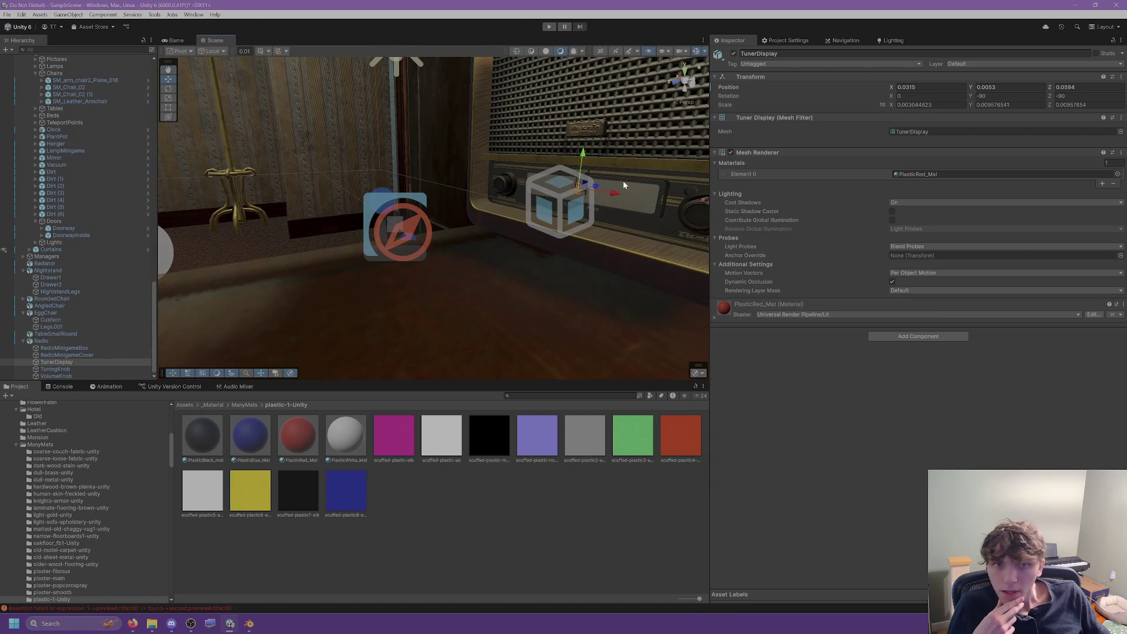
drag(598, 190, 459, 202)
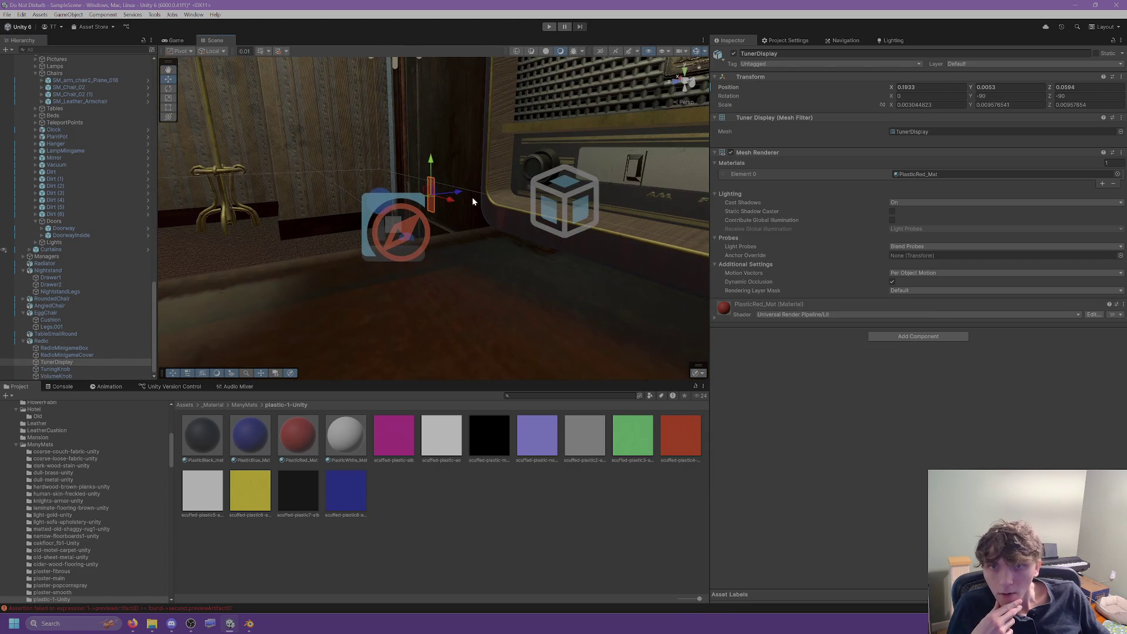
key(ctrl+z)
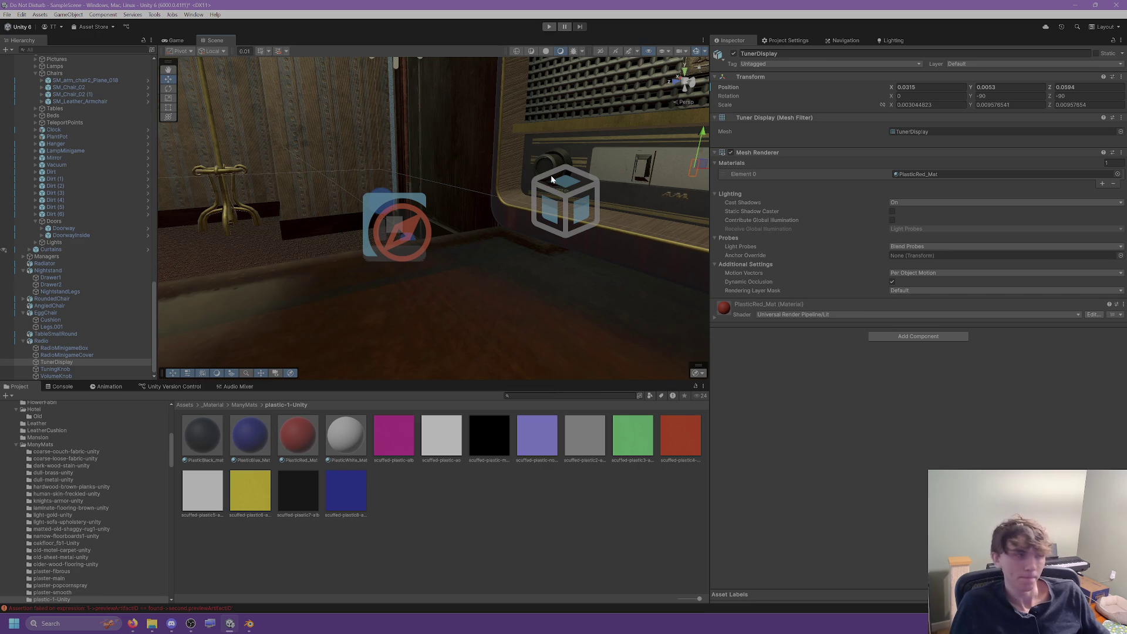
mouse_move(546, 179)
mouse_down()
mouse_move(622, 176)
mouse_move(569, 170)
mouse_up()
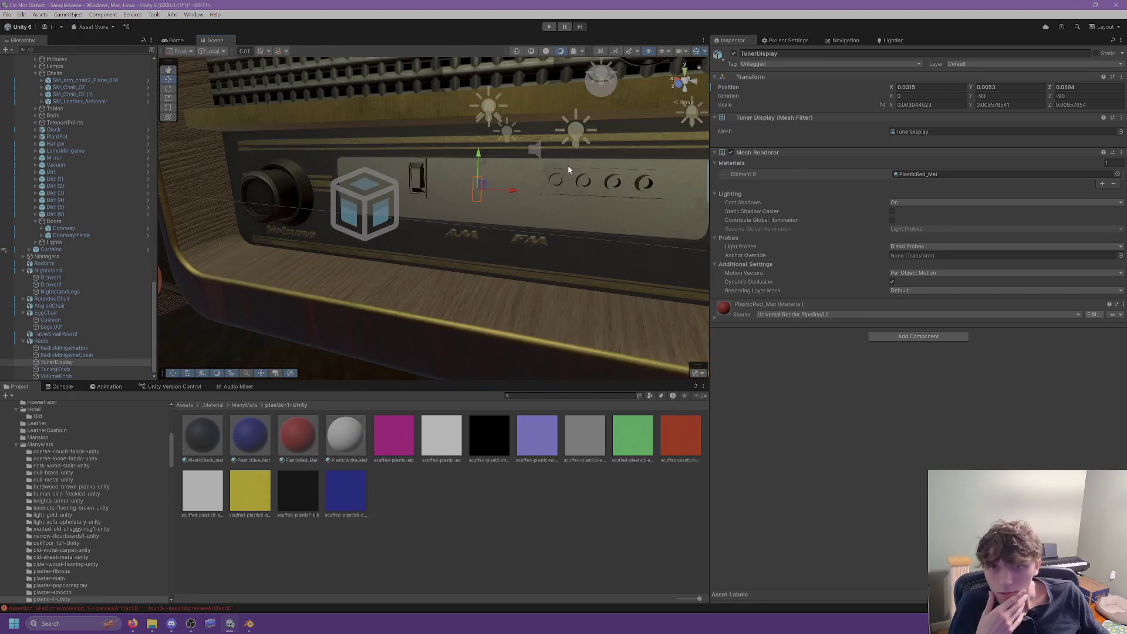
click(608, 196)
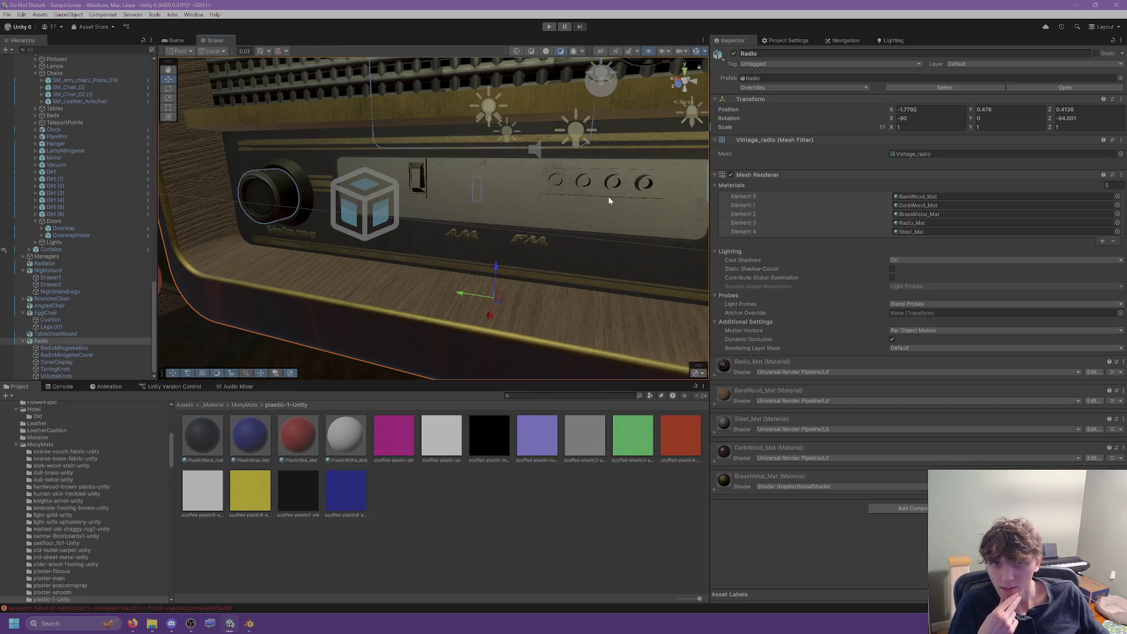
click(66, 349)
click(53, 341)
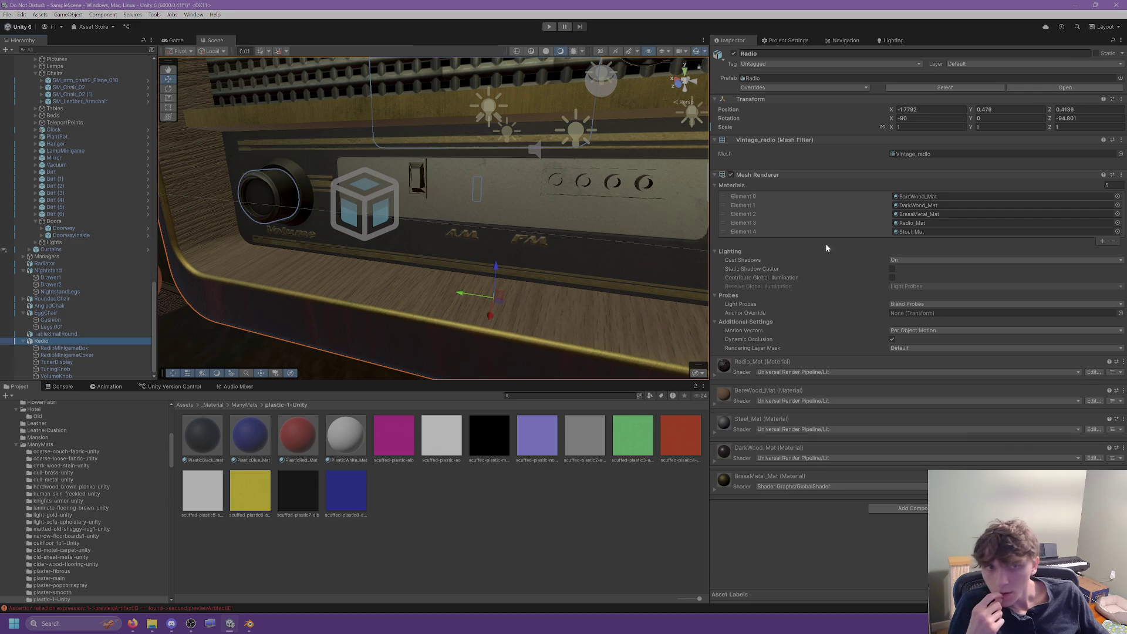